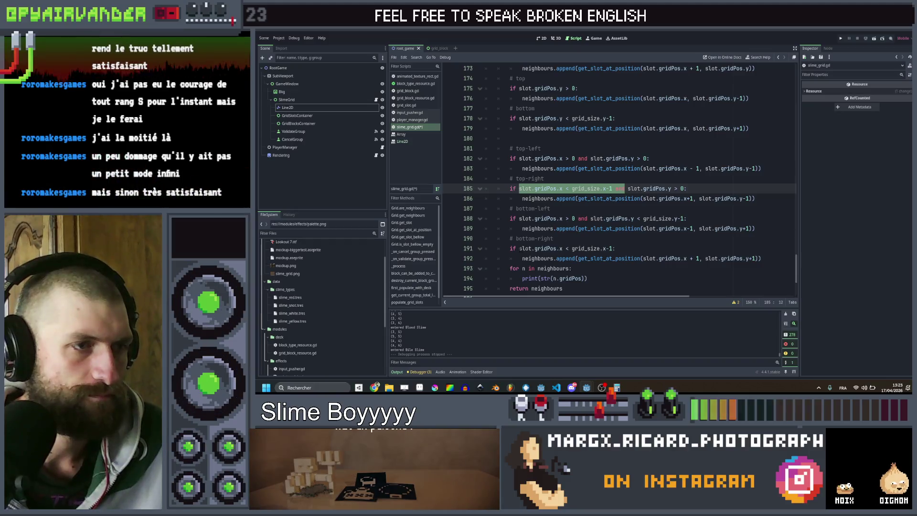
Step: Save the line 191 spacing fix, then run the Slime Soup game in a maximized window
key("ctrl+s")
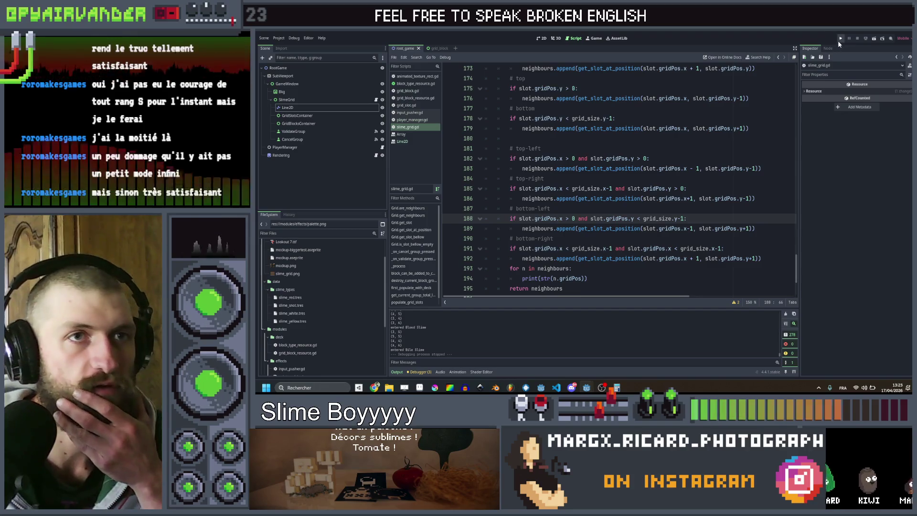
left_click(840, 39)
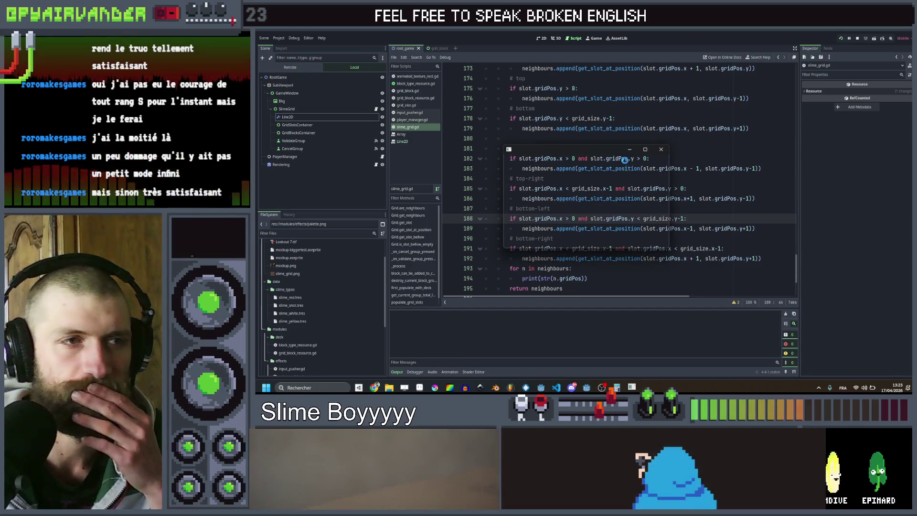
left_click(646, 152)
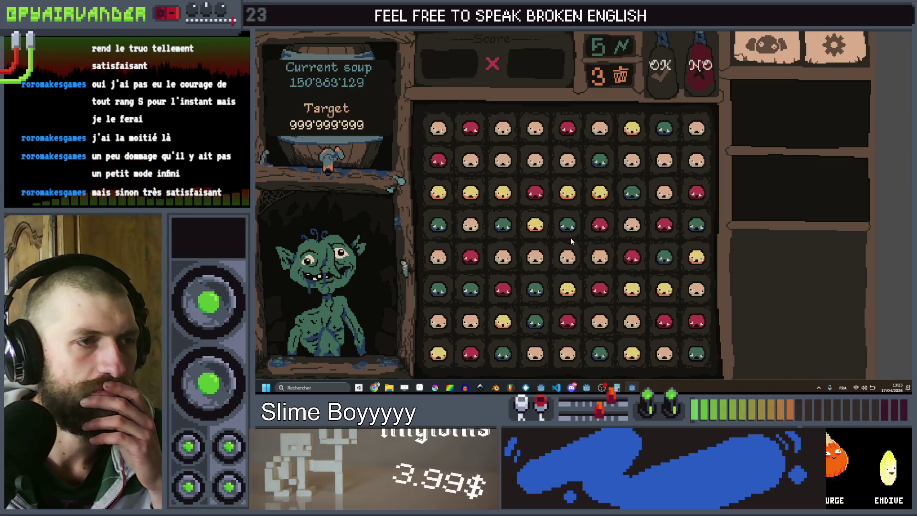
Step: Merge a two-slime chain, then merge a longer red chain into a big slime
mouse_move(601, 191)
left_mouse_down()
mouse_move(535, 223)
mouse_move(438, 192)
left_mouse_up()
left_click(668, 66)
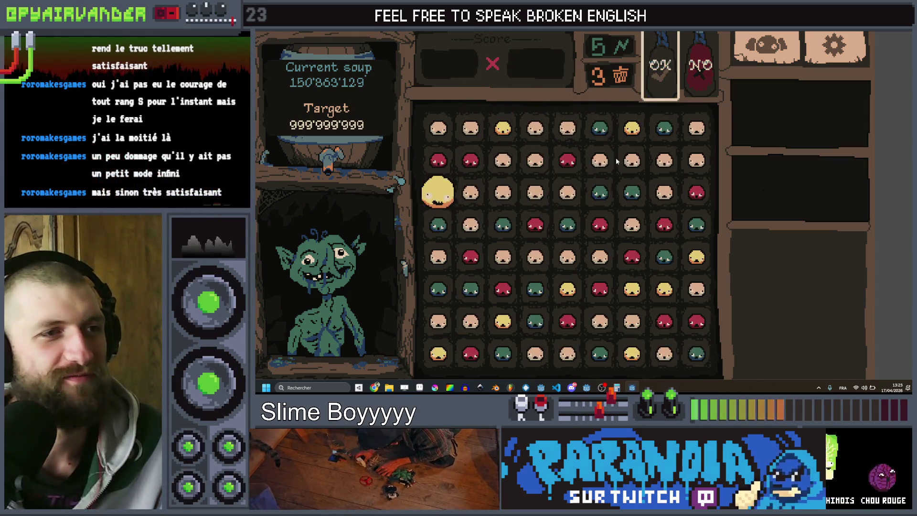
mouse_move(696, 128)
left_mouse_down()
mouse_move(678, 161)
mouse_move(592, 163)
left_mouse_up()
mouse_move(571, 130)
left_mouse_down()
mouse_move(535, 148)
mouse_move(554, 191)
mouse_move(501, 191)
mouse_move(503, 162)
mouse_move(473, 191)
mouse_move(482, 233)
left_mouse_up()
left_click_drag(676, 112, 671, 101)
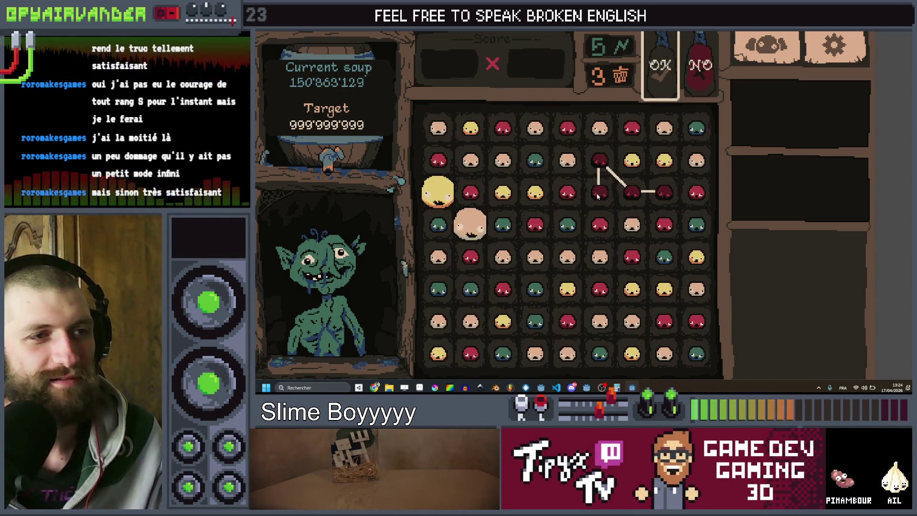
left_click(655, 89)
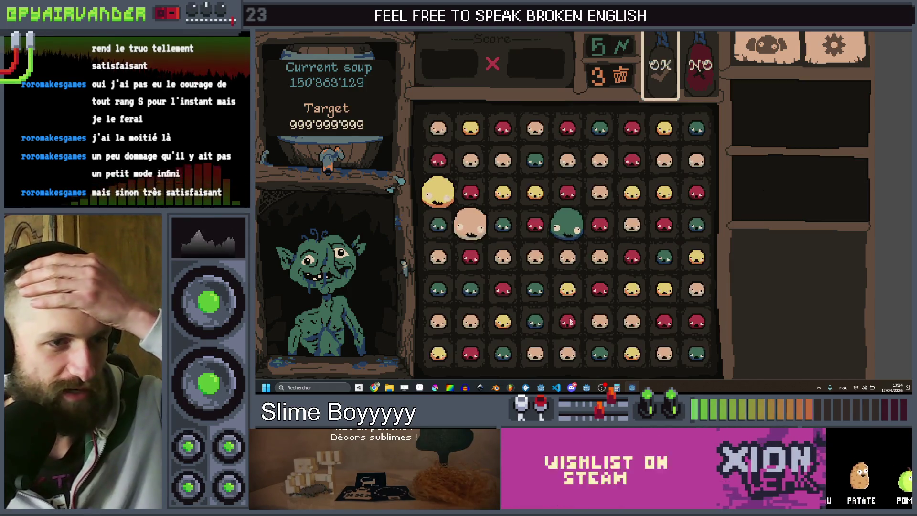
Step: Link and submit red slimes along row 5, then draw and cancel another chain
left_click_drag(506, 257, 605, 255)
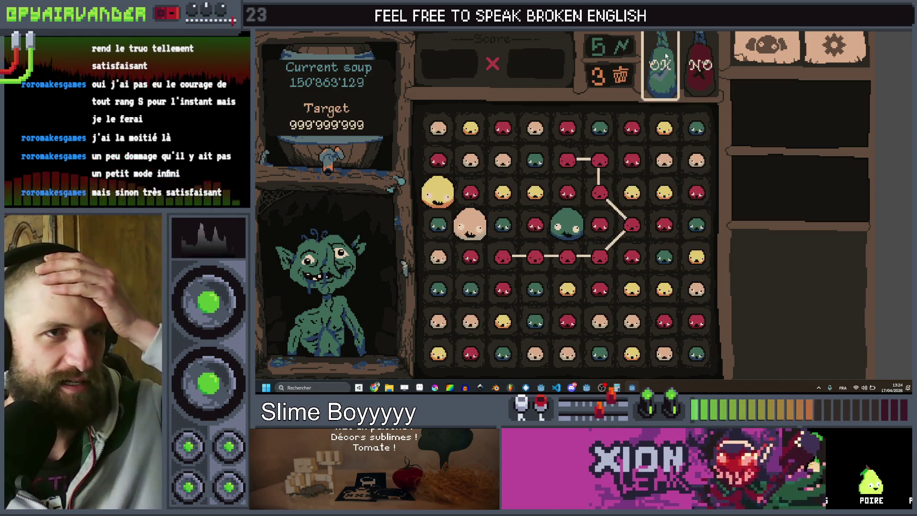
left_click_drag(572, 155, 574, 156)
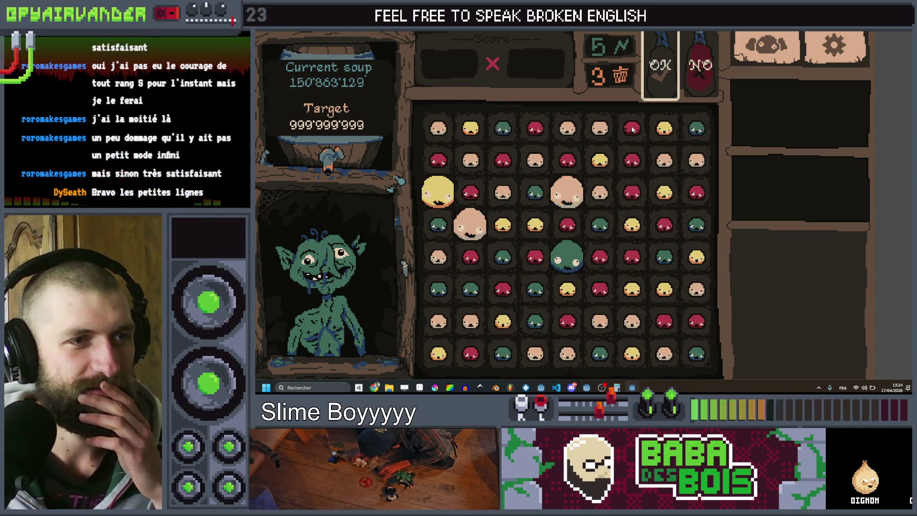
mouse_move(636, 193)
left_mouse_down()
mouse_move(674, 216)
mouse_move(697, 194)
left_mouse_up()
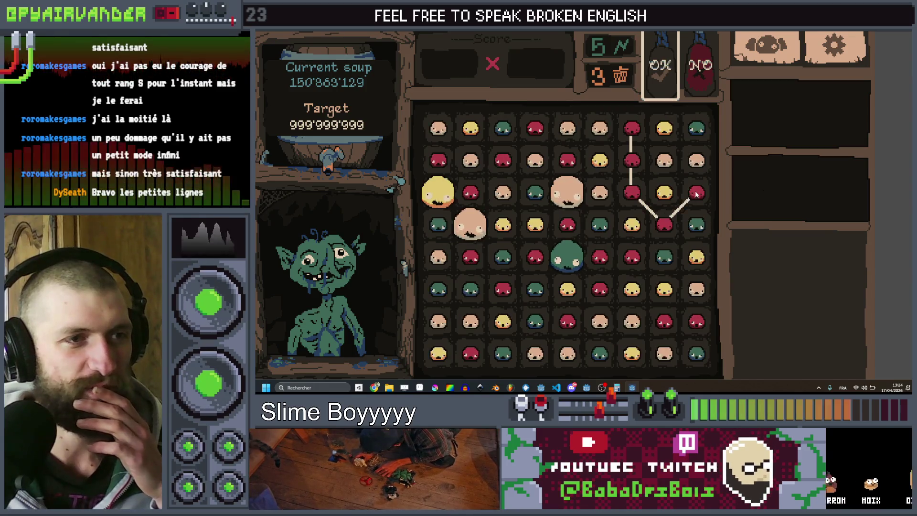
left_click_drag(661, 229, 700, 65)
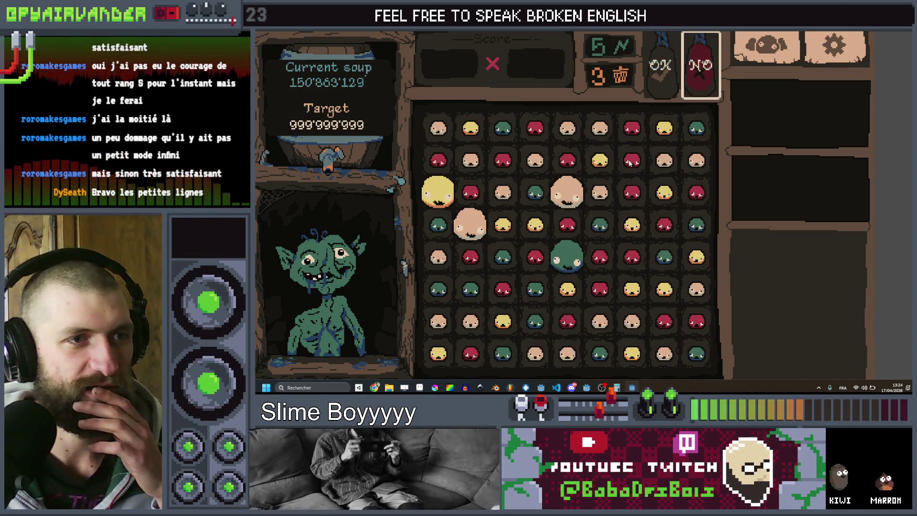
Step: Draw a new red chain from the top row, extending it past six slimes to the left side
left_click_drag(632, 129, 647, 242)
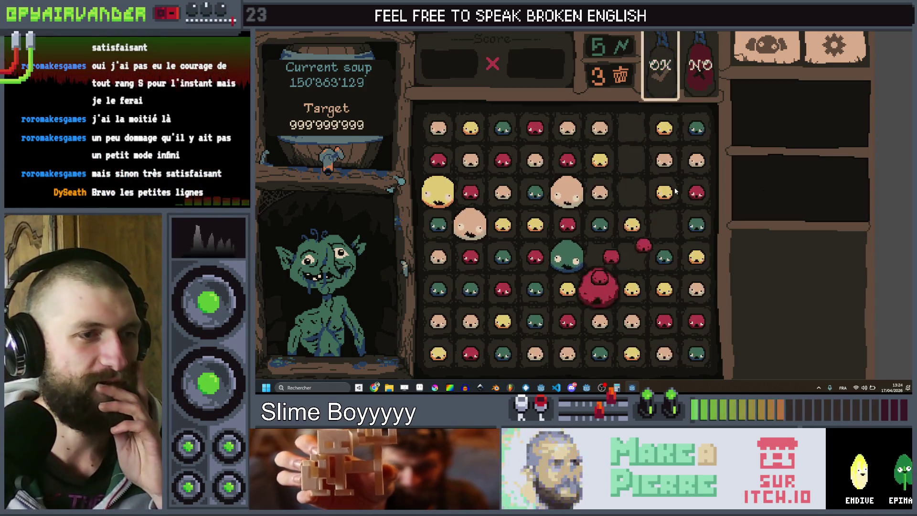
mouse_move(696, 257)
left_mouse_down()
mouse_move(665, 288)
mouse_move(640, 296)
mouse_move(647, 239)
mouse_move(700, 73)
mouse_move(668, 84)
left_mouse_up()
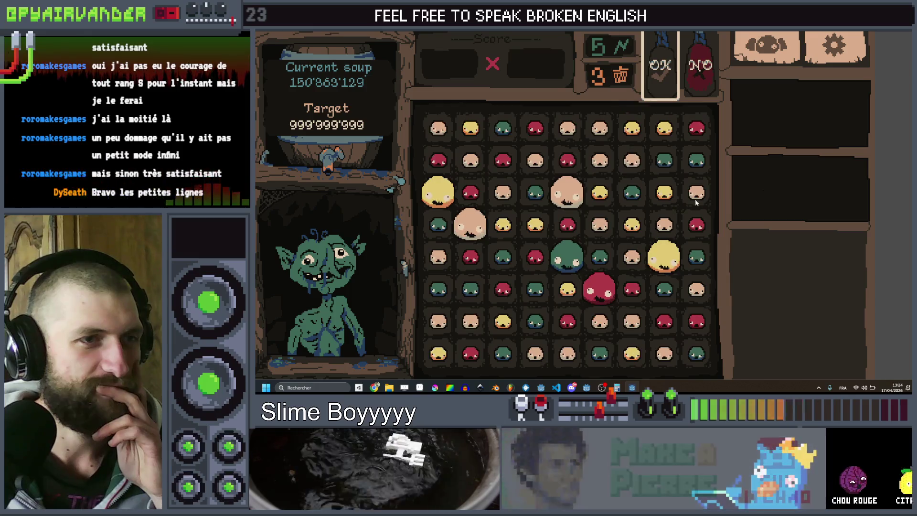
mouse_move(629, 253)
left_mouse_down()
mouse_move(575, 190)
mouse_move(599, 160)
left_mouse_up()
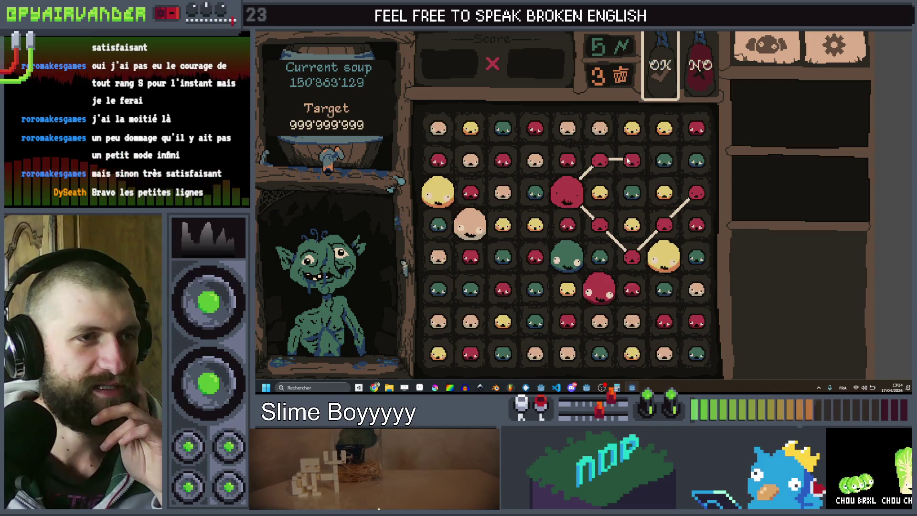
left_click_drag(519, 165, 473, 234)
Step: Submit the long red chain, then merge a four-slime red chain and a looping red chain
left_click(651, 79)
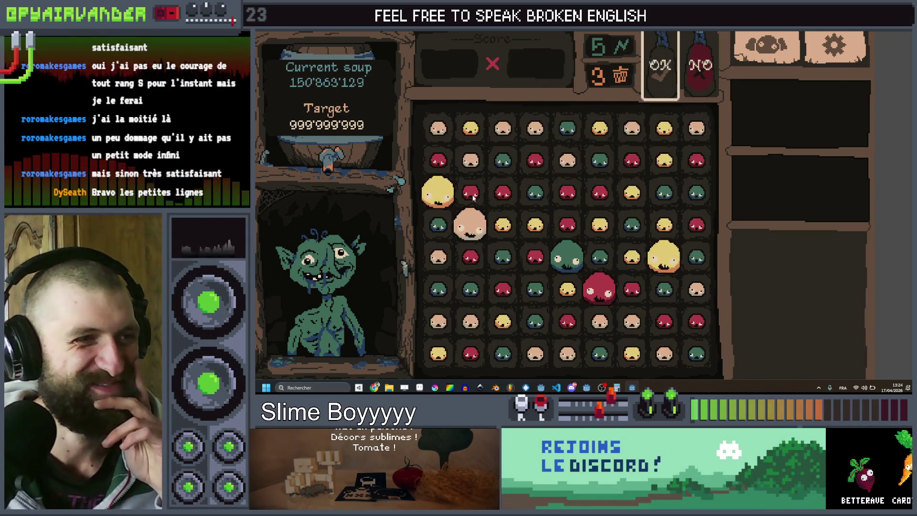
left_click_drag(473, 198, 497, 199)
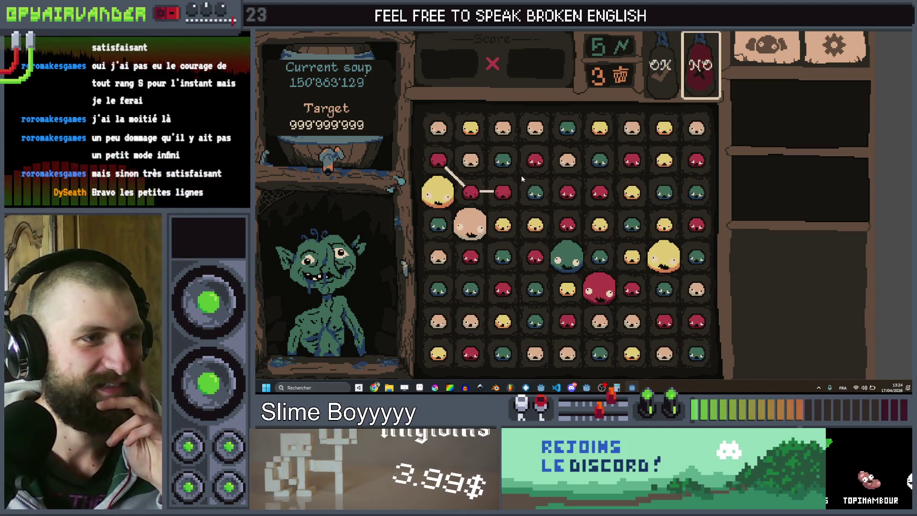
left_click_drag(538, 171, 562, 194)
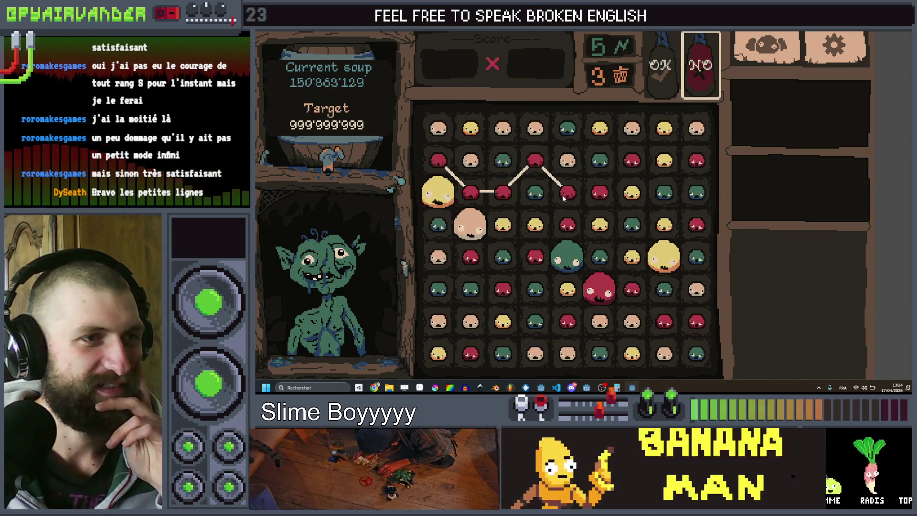
mouse_move(563, 194)
left_mouse_down()
mouse_move(598, 194)
mouse_move(565, 213)
mouse_move(495, 297)
left_mouse_up()
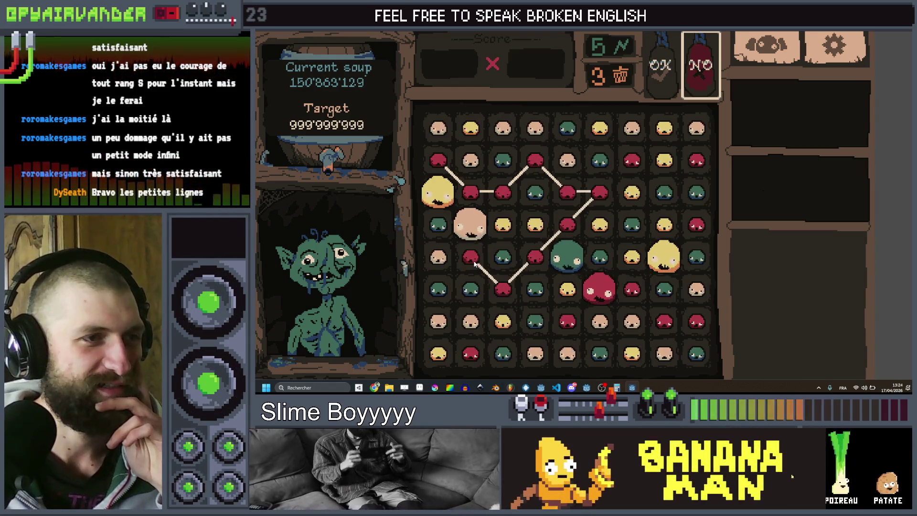
left_click_drag(474, 264, 475, 264)
left_click(667, 80)
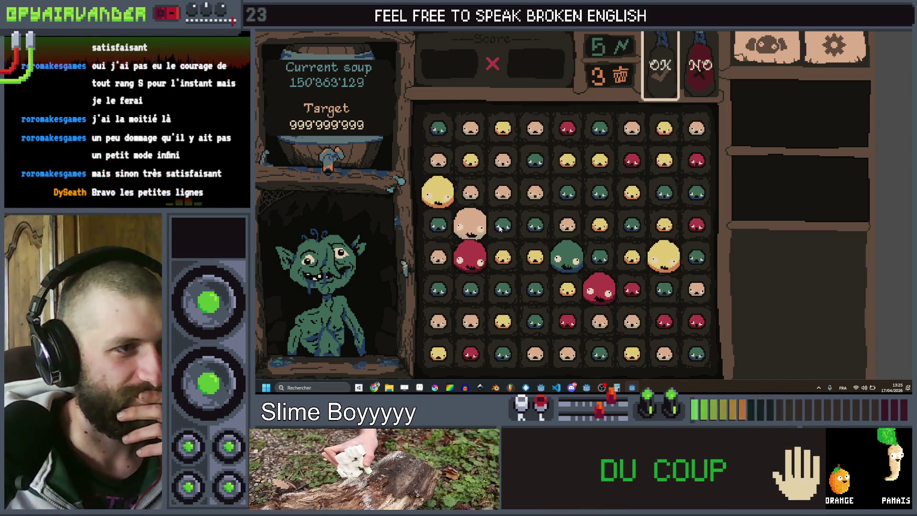
mouse_move(566, 219)
left_mouse_down()
mouse_move(575, 190)
mouse_move(621, 215)
mouse_move(595, 257)
mouse_move(487, 293)
left_mouse_up()
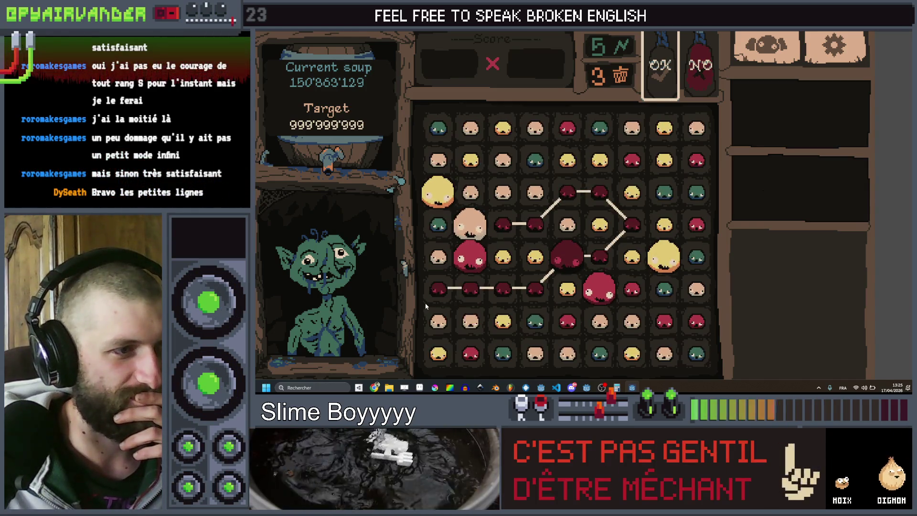
left_click(654, 81)
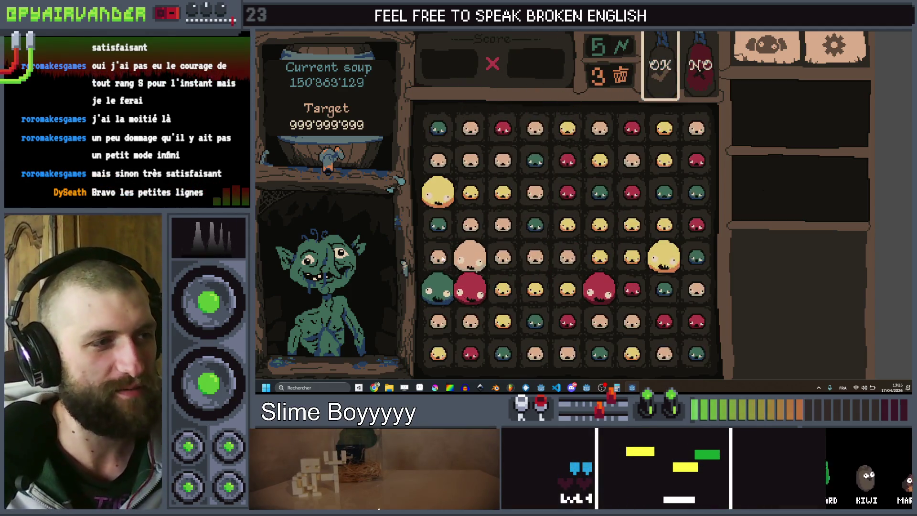
Step: Chain red slimes along row 5 and the lower right, merging them into big red slimes
left_click_drag(444, 258, 463, 262)
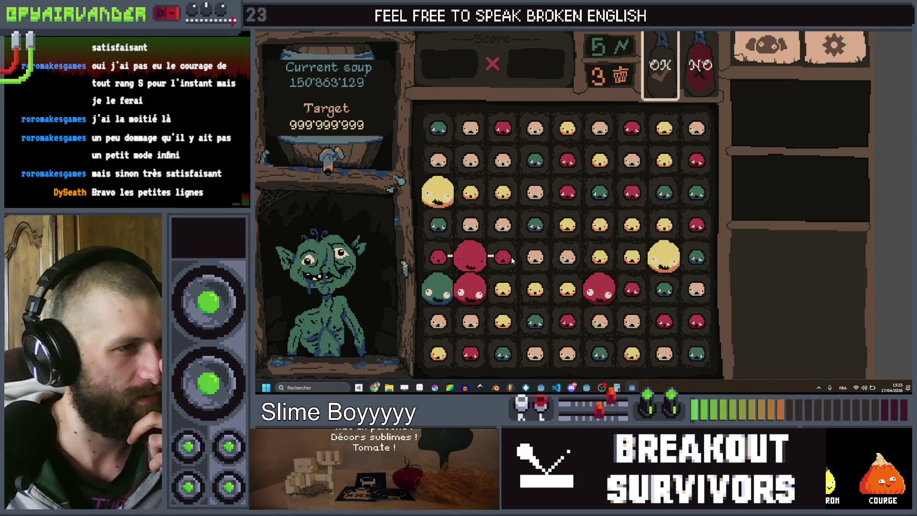
left_click_drag(512, 259, 538, 261)
mouse_move(497, 238)
left_mouse_down()
mouse_move(533, 194)
mouse_move(488, 160)
mouse_move(438, 160)
left_mouse_up()
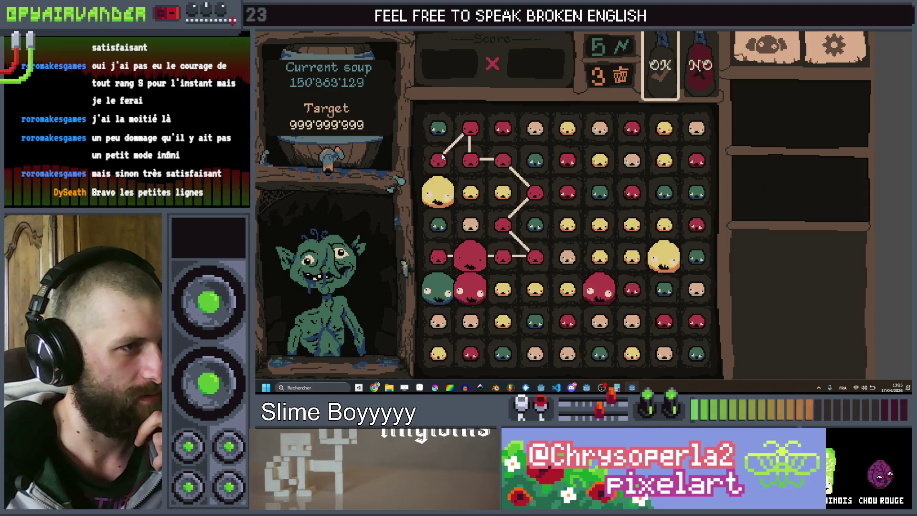
left_click(669, 57)
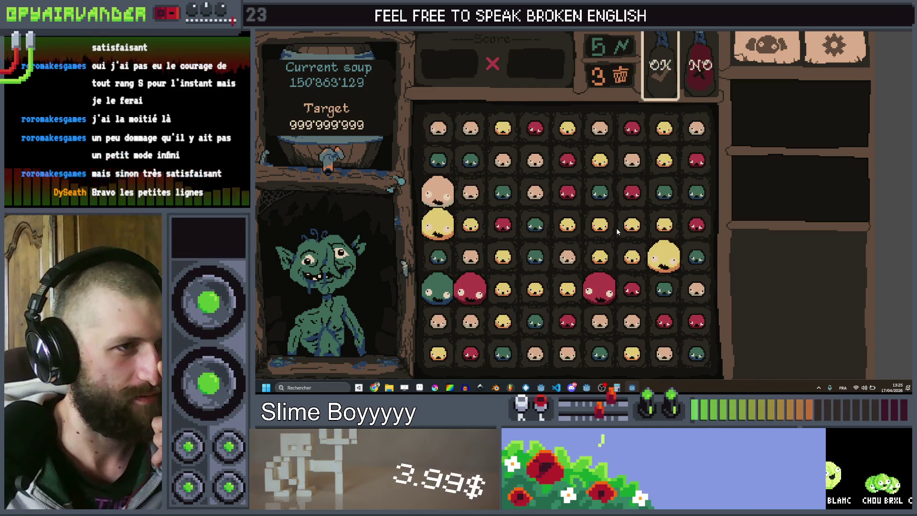
mouse_move(497, 168)
left_mouse_down()
mouse_move(534, 176)
mouse_move(535, 192)
left_mouse_up()
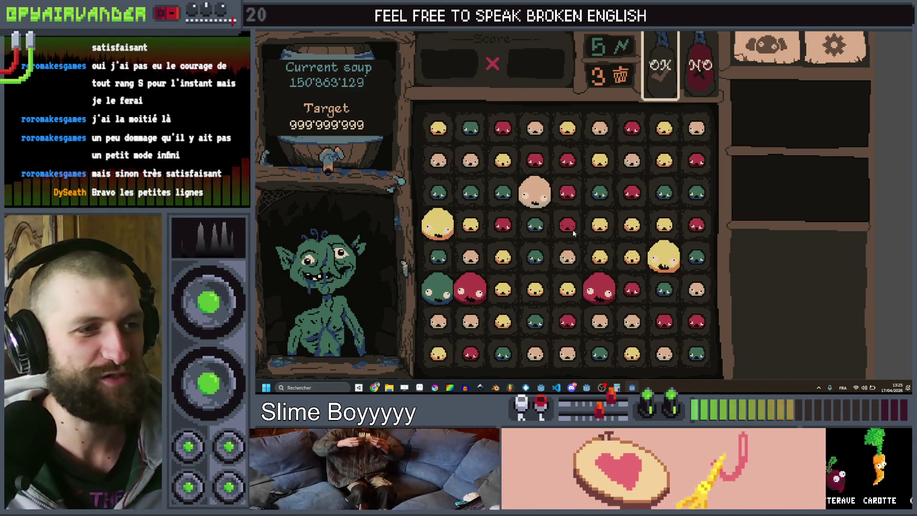
mouse_move(609, 253)
left_mouse_down()
mouse_move(644, 219)
mouse_move(668, 259)
mouse_move(633, 257)
mouse_move(575, 318)
left_mouse_up()
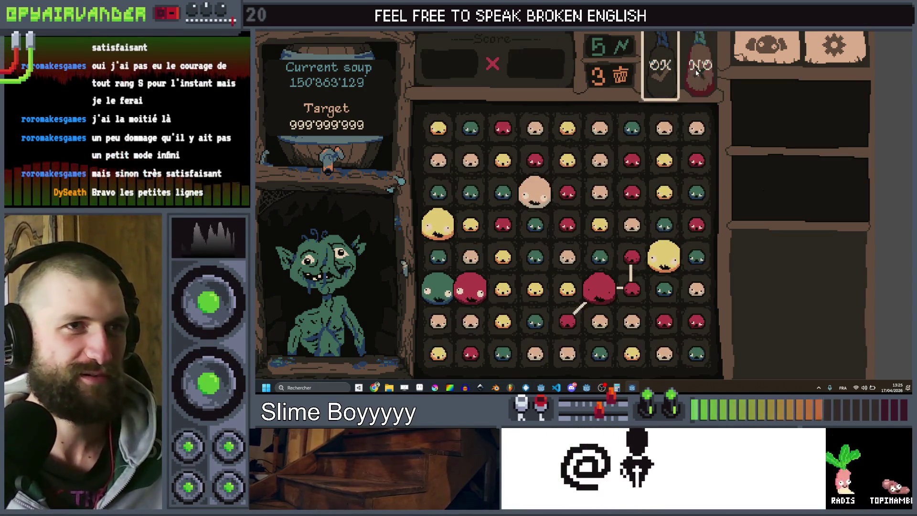
left_click(660, 67)
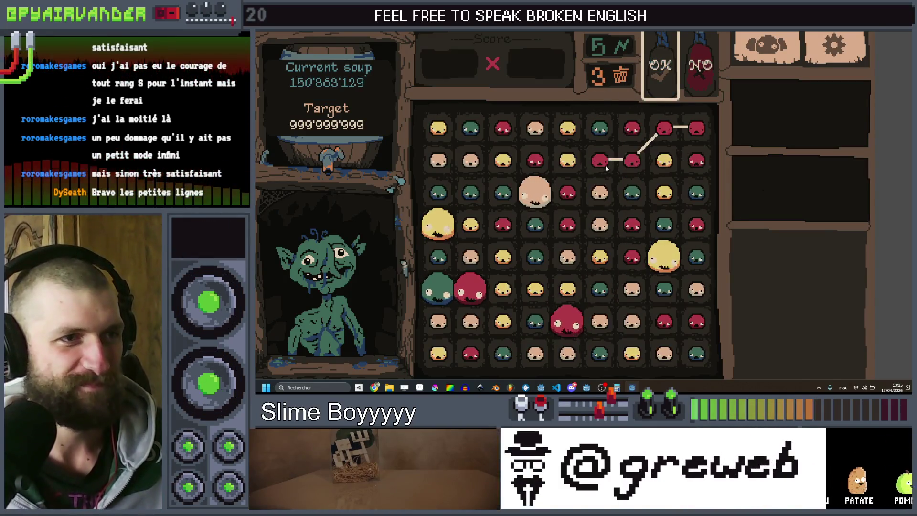
Step: Merge the top-row chain, the row 3 chain, a four-slime chain and an eight-slime chain
left_click(657, 69)
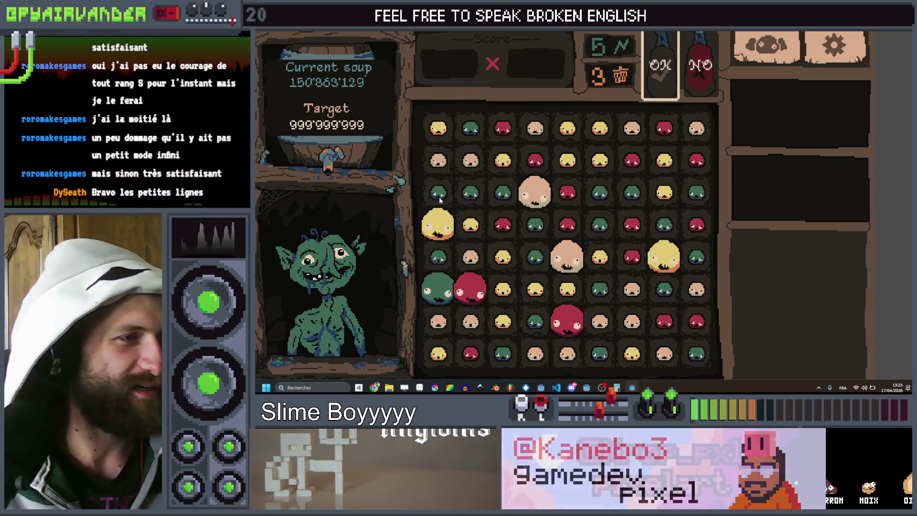
mouse_move(438, 194)
left_mouse_down()
mouse_move(510, 194)
mouse_move(536, 260)
left_mouse_up()
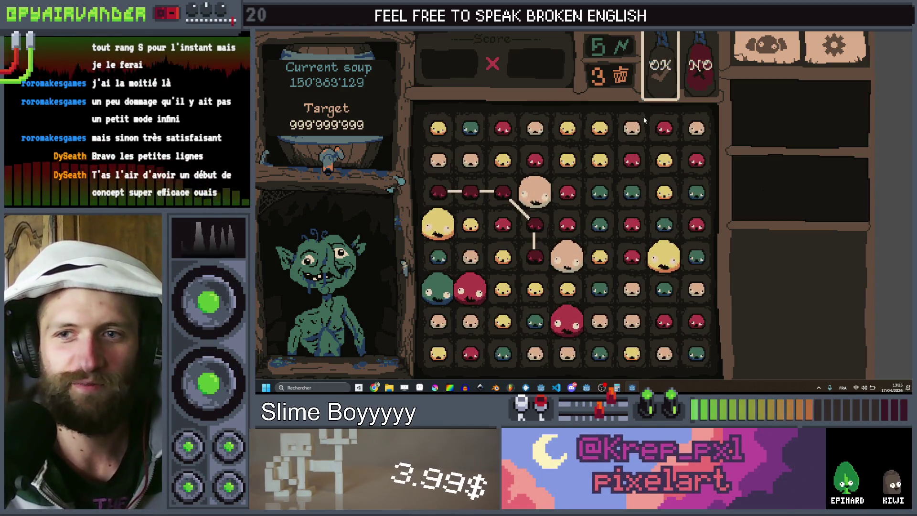
left_click(671, 96)
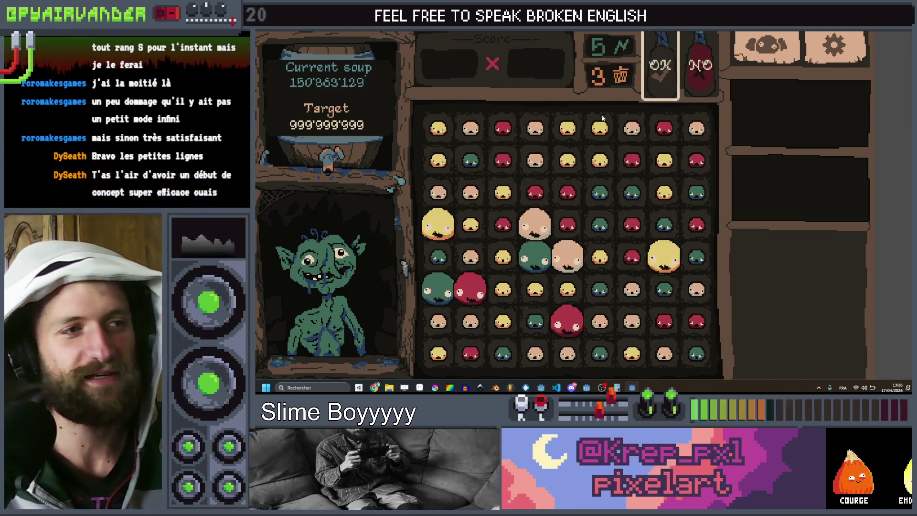
mouse_move(599, 155)
left_mouse_down()
mouse_move(598, 130)
mouse_move(573, 142)
mouse_move(569, 161)
left_mouse_up()
key("space")
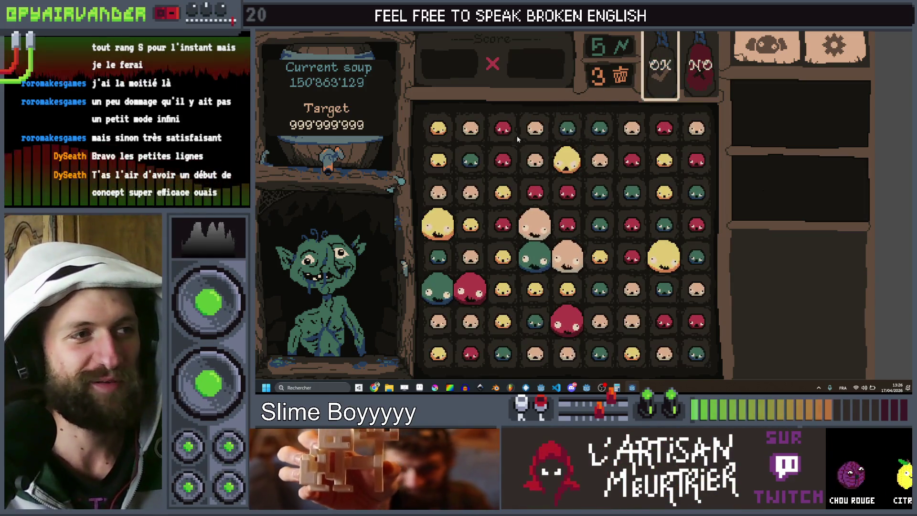
left_click(671, 77)
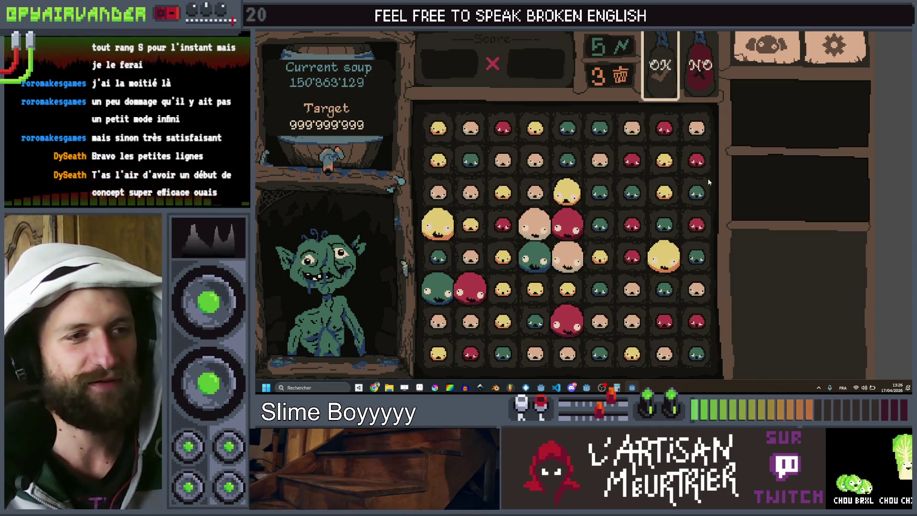
mouse_move(645, 199)
left_mouse_down()
mouse_move(598, 191)
mouse_move(567, 160)
mouse_move(600, 128)
left_mouse_up()
left_click(670, 65)
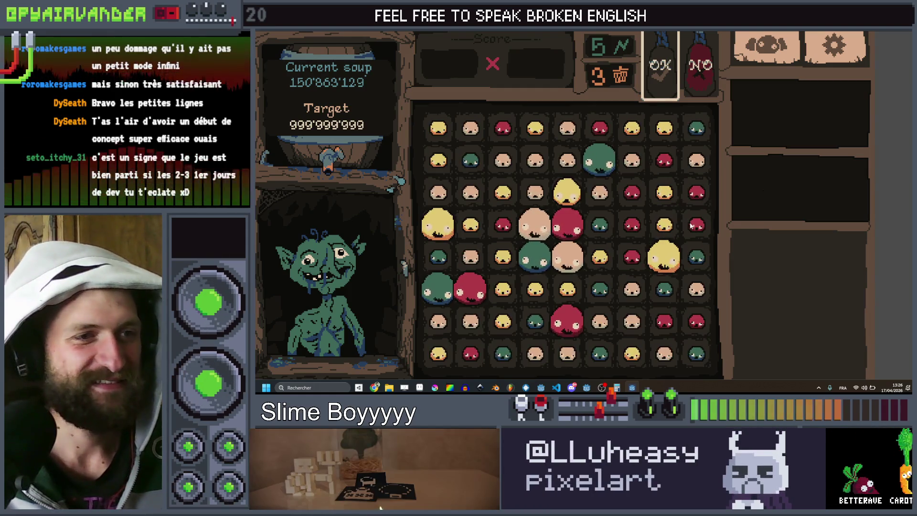
Step: Link red slimes on the right down to the large red slime and merge the chain
left_click_drag(688, 204, 665, 161)
left_click_drag(629, 212, 632, 224)
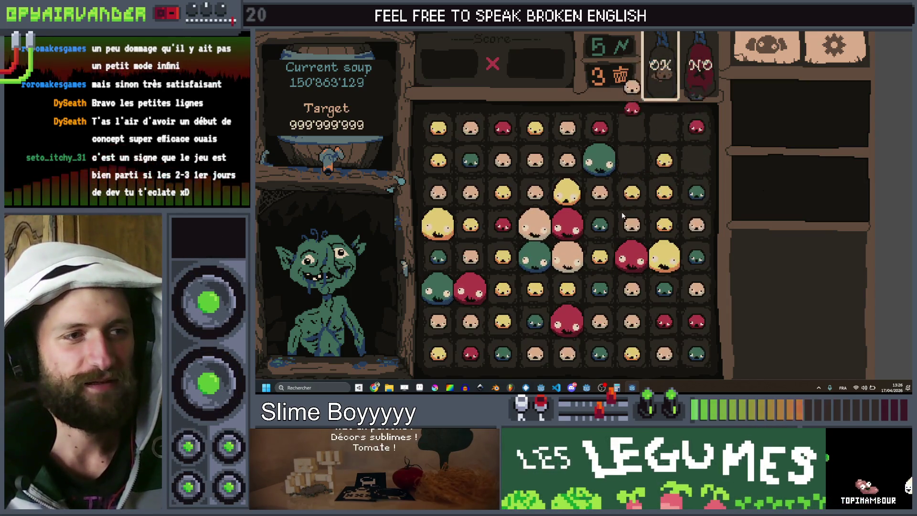
mouse_move(632, 192)
left_mouse_down()
mouse_move(664, 165)
mouse_move(666, 257)
left_mouse_up()
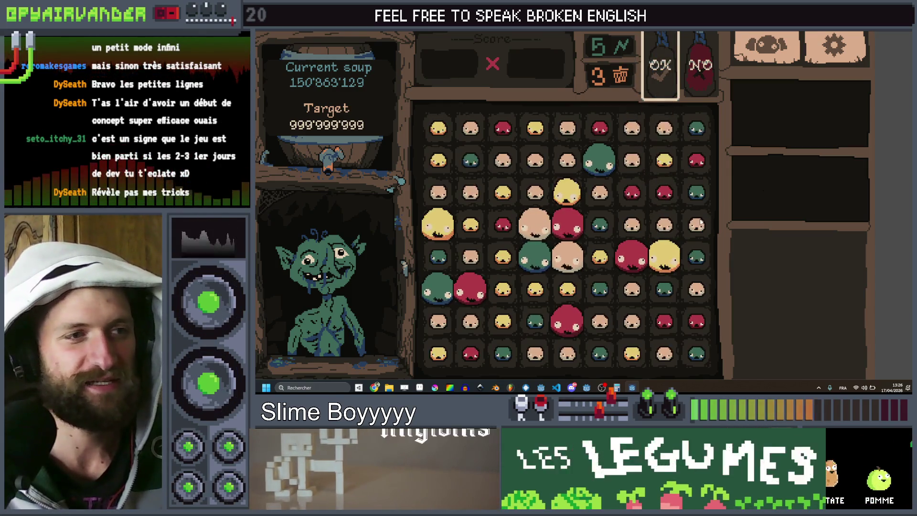
mouse_move(696, 224)
left_mouse_down()
mouse_move(664, 225)
mouse_move(632, 160)
mouse_move(640, 130)
mouse_move(632, 128)
left_mouse_up()
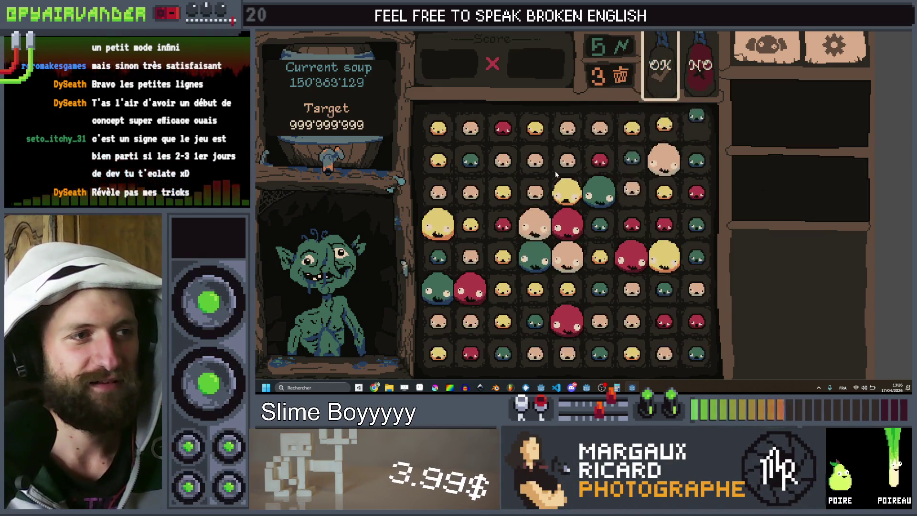
left_click_drag(597, 130, 567, 156)
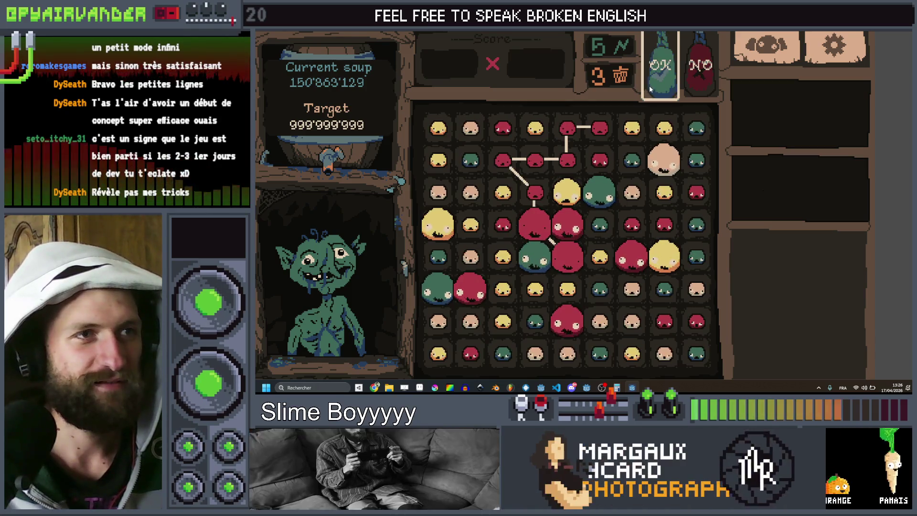
left_click(649, 85)
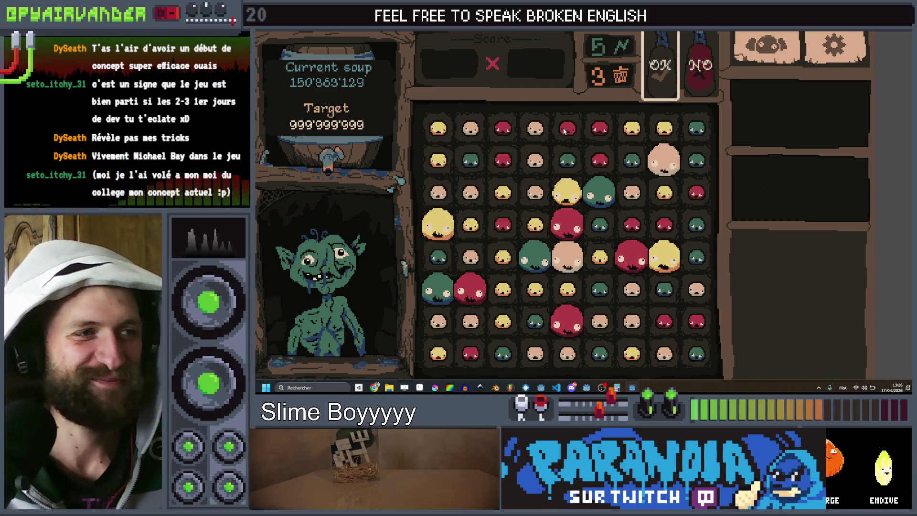
Step: Chain three top slimes, then dark-red slimes down the right column and along the bottom row
left_click_drag(564, 131, 535, 160)
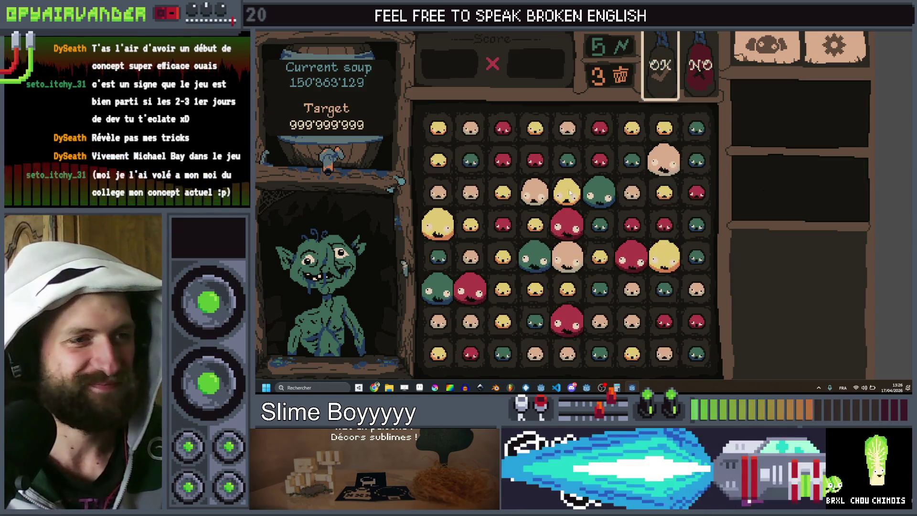
left_click_drag(698, 193, 665, 224)
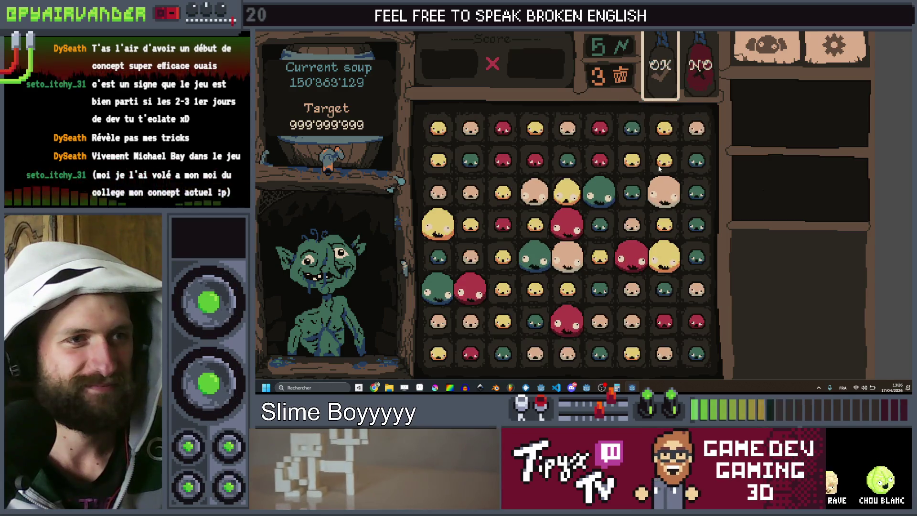
mouse_move(696, 160)
left_mouse_down()
mouse_move(697, 224)
mouse_move(655, 306)
left_mouse_up()
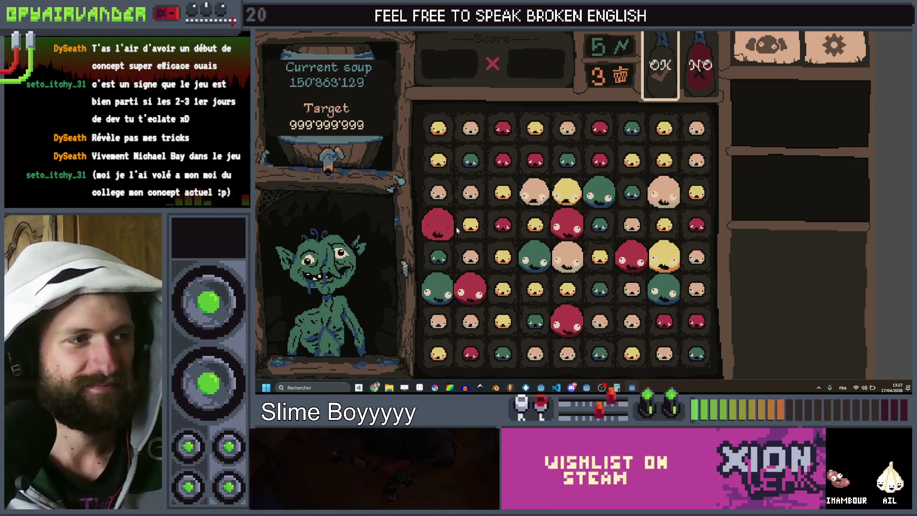
mouse_move(500, 279)
left_mouse_down()
mouse_move(570, 290)
mouse_move(600, 258)
left_mouse_up()
Step: Stop the game with F8 and scroll up slime_grid.gd to the first_populate_with_deck function
key("F8")
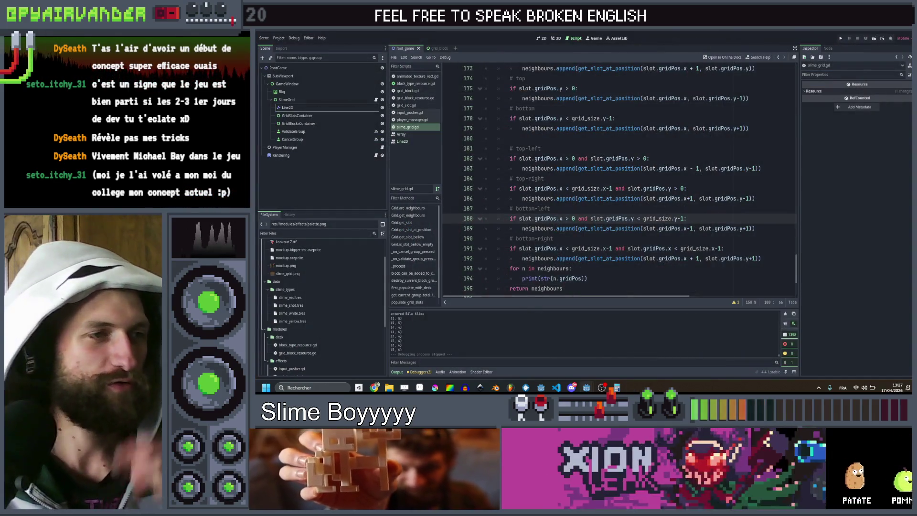
scroll(648, 224, "up", 12)
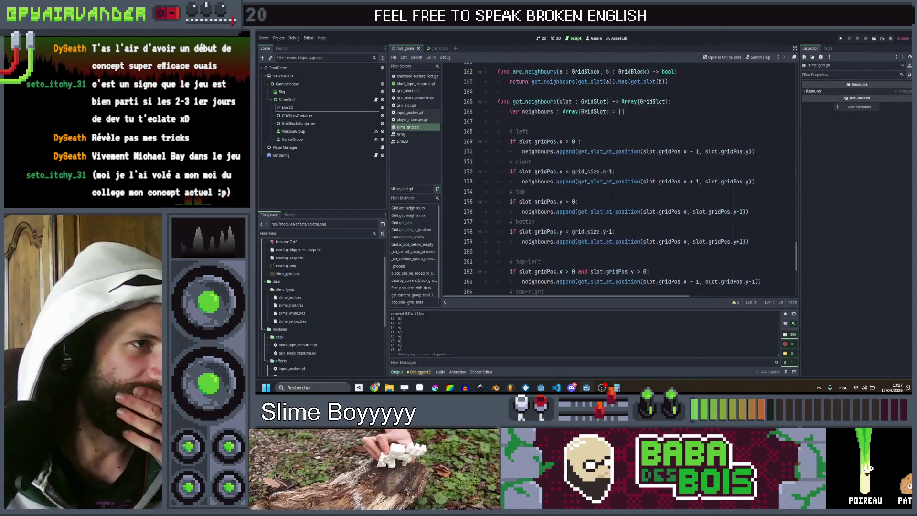
scroll(612, 195, "up", 10)
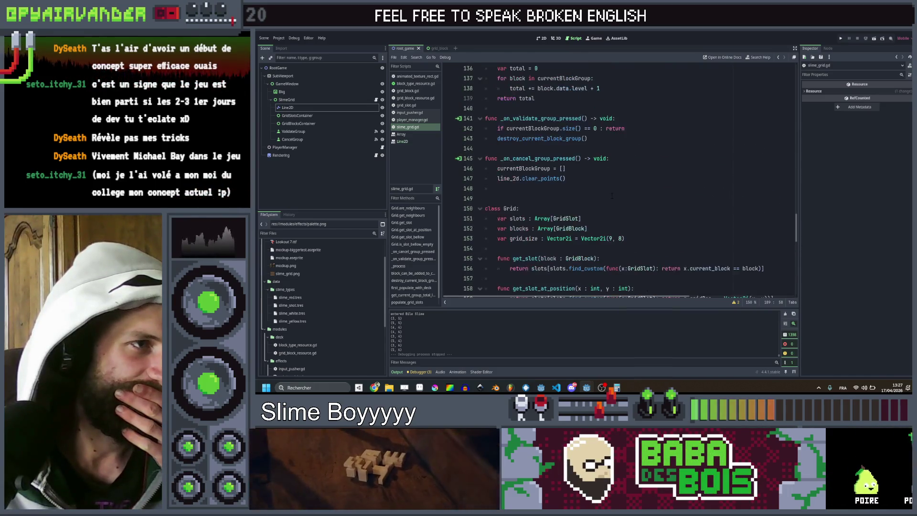
scroll(611, 195, "down", 18)
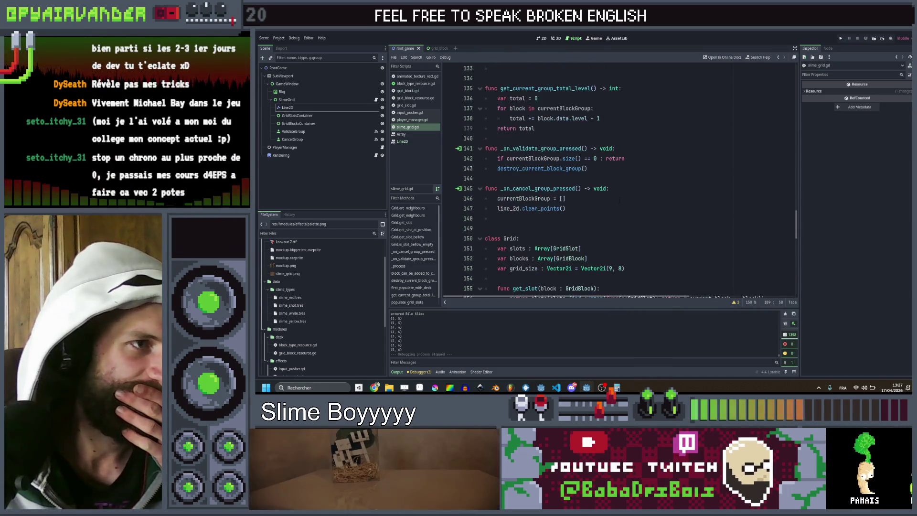
scroll(614, 197, "up", 15)
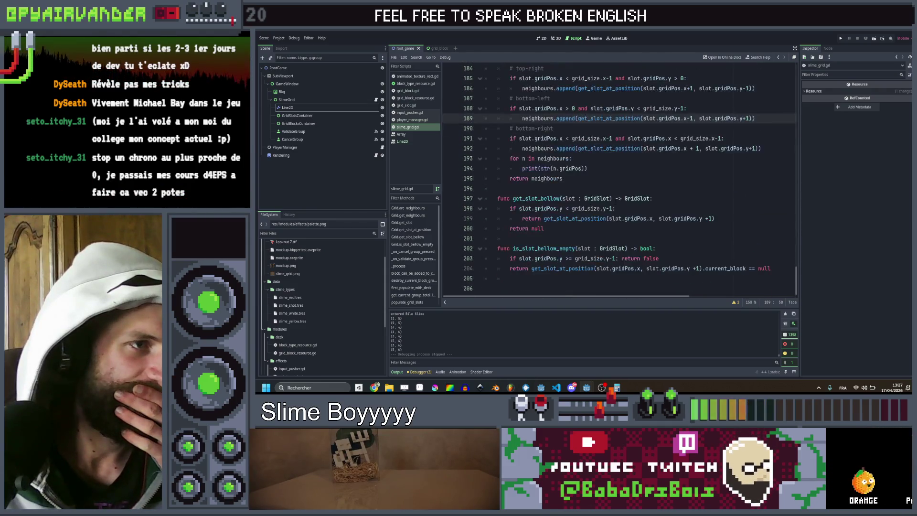
scroll(613, 197, "up", 20)
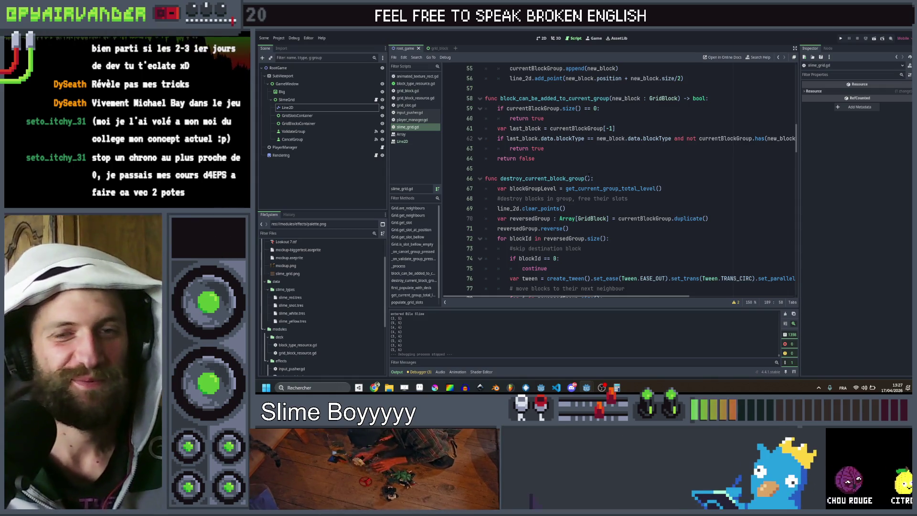
scroll(616, 191, "up", 2)
scroll(603, 183, "up", 7)
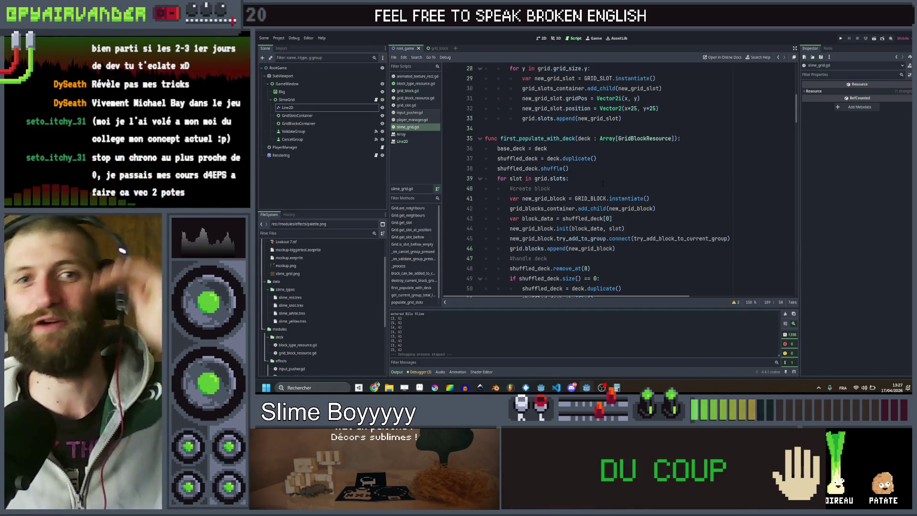
Step: Review the deck-shuffling population code, placing the caret on lines 37 and 34
scroll(642, 197, "up", 1)
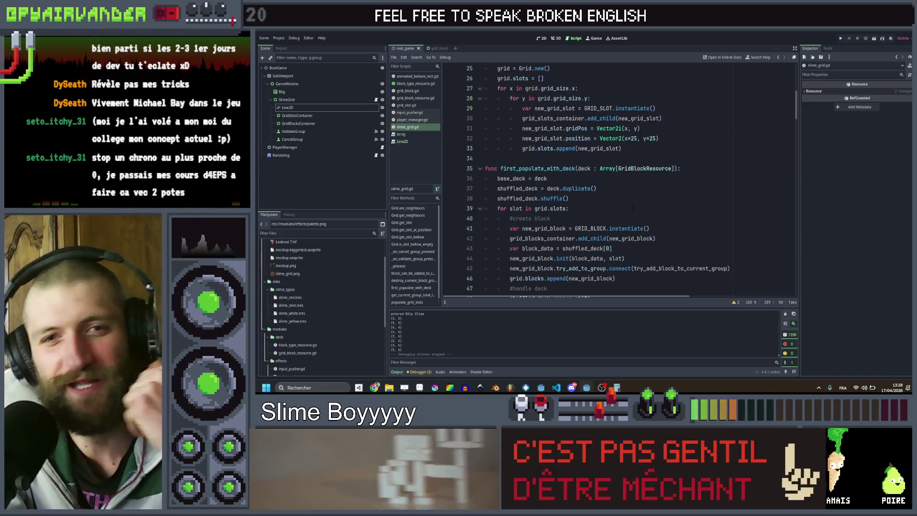
scroll(633, 208, "up", 8)
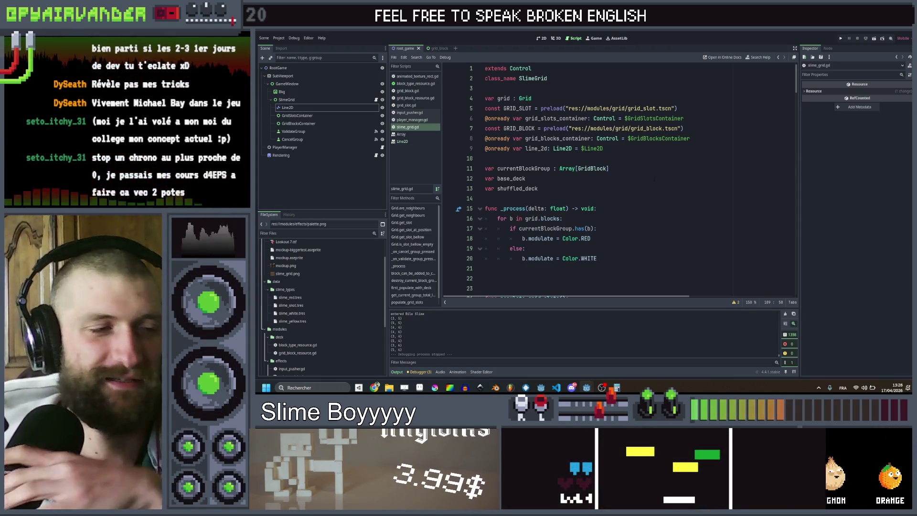
scroll(621, 207, "down", 7)
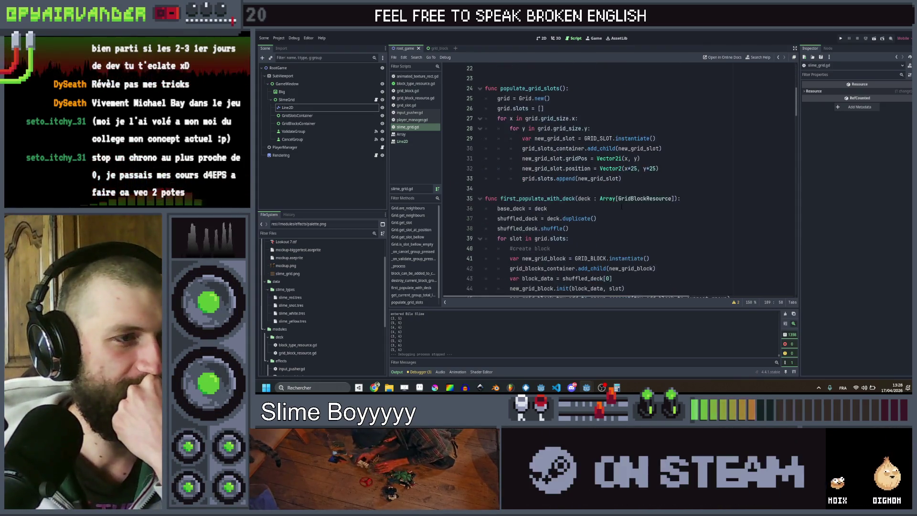
scroll(621, 207, "down", 1)
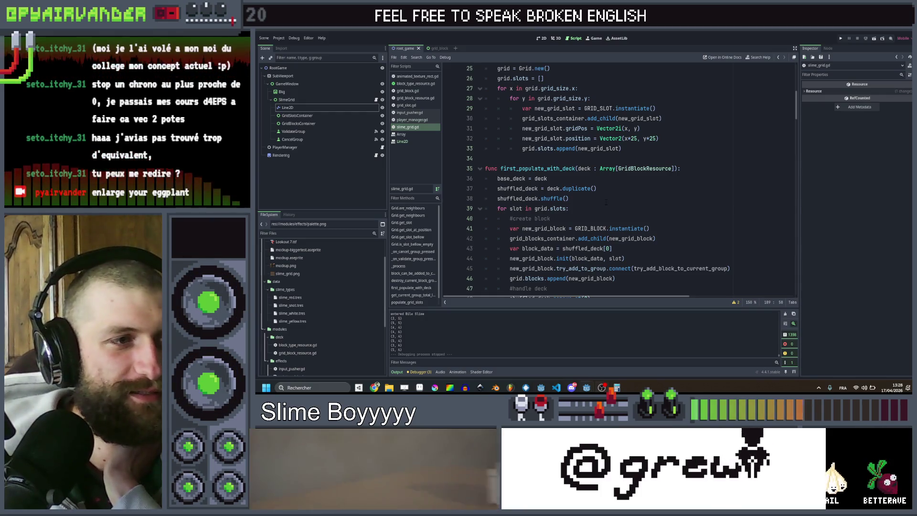
left_click(597, 188)
left_click(624, 158)
Step: Scroll down through the merge code, then switch to Aseprite showing slime.aseprite
scroll(623, 162, "up", 2)
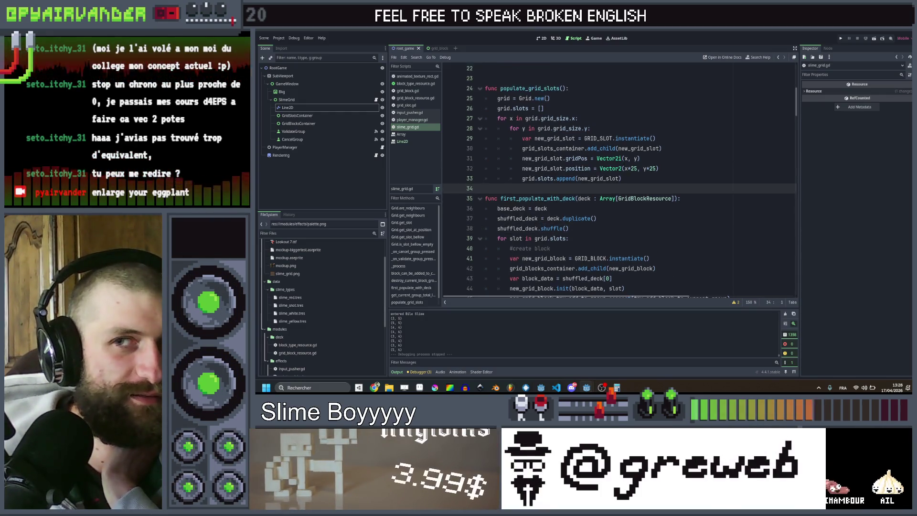
scroll(624, 162, "up", 6)
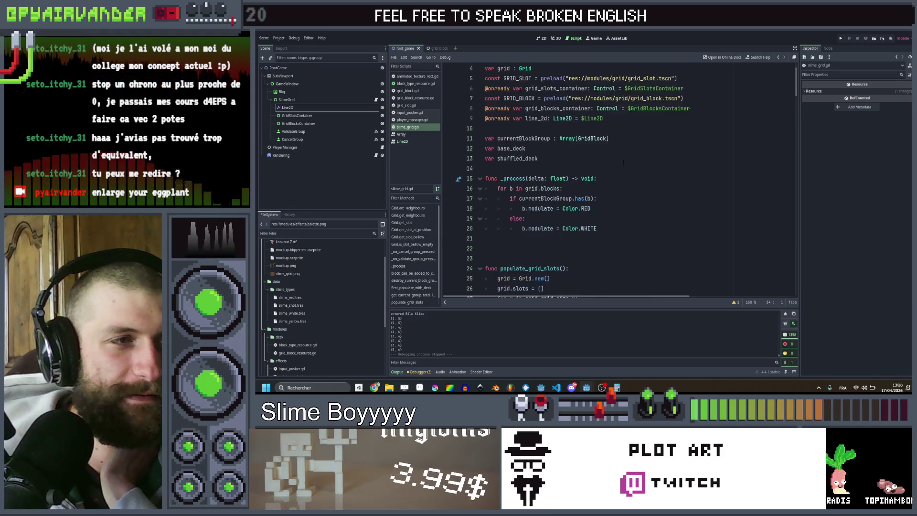
scroll(624, 163, "down", 19)
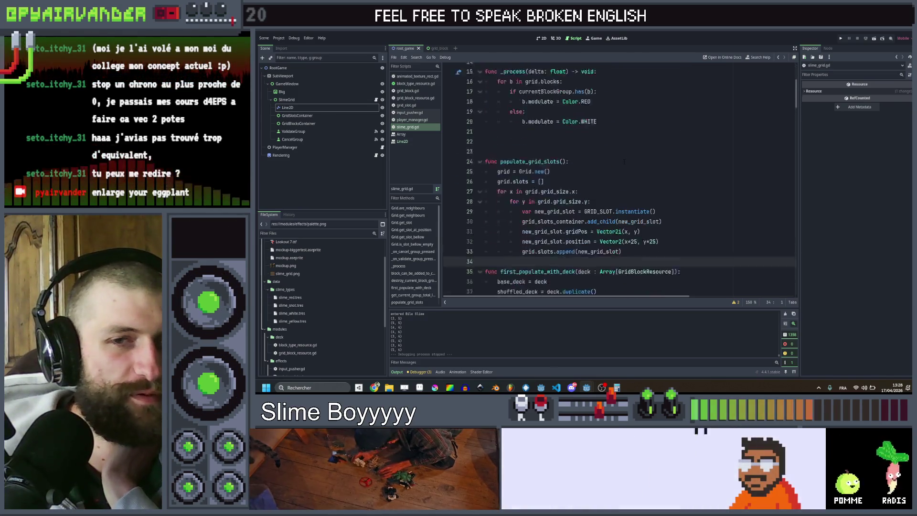
scroll(618, 155, "down", 3)
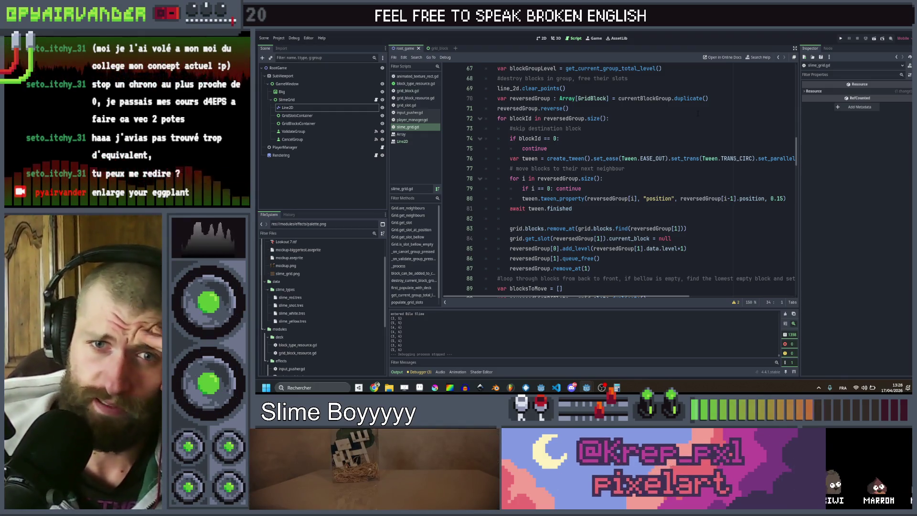
scroll(682, 162, "down", 2)
scroll(682, 162, "down", 1)
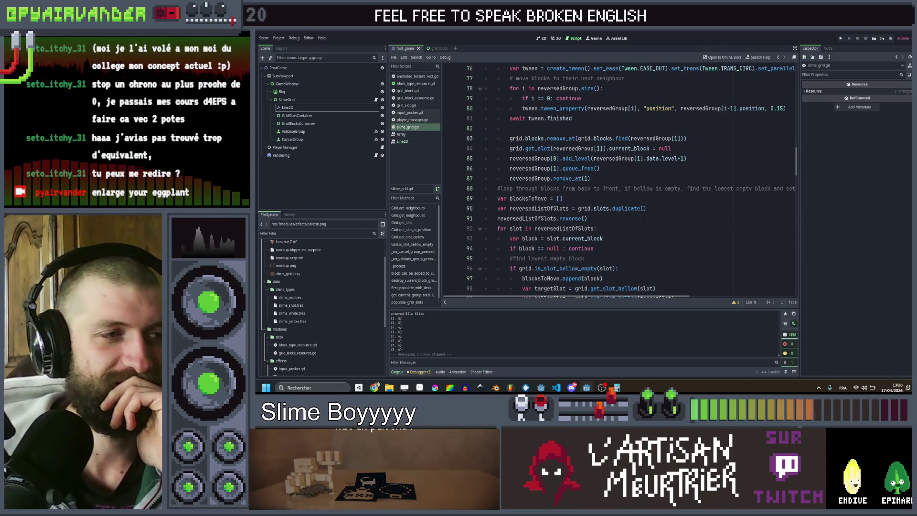
scroll(621, 191, "down", 8)
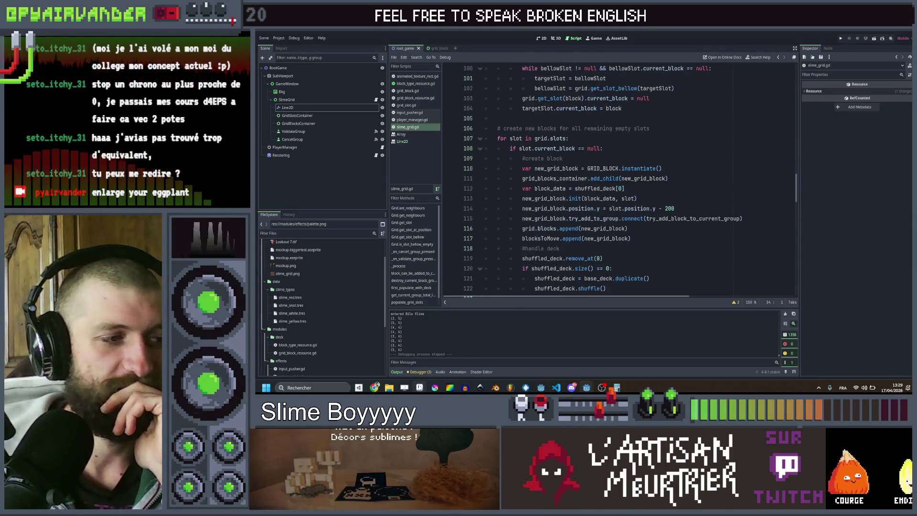
key("alt+Tab")
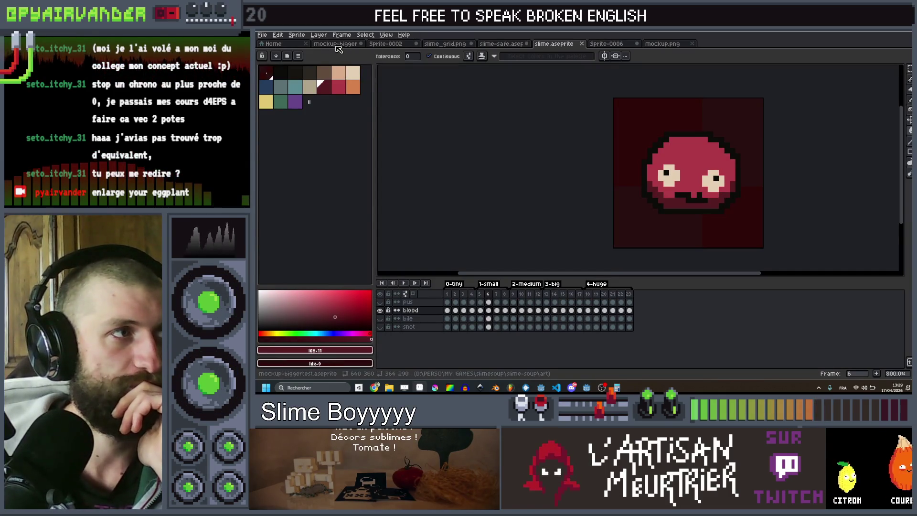
Step: Show the larger game mockup in Aseprite and zoom the canvas in and out
left_click(335, 44)
scroll(587, 153, "up", 1)
scroll(621, 158, "down", 1)
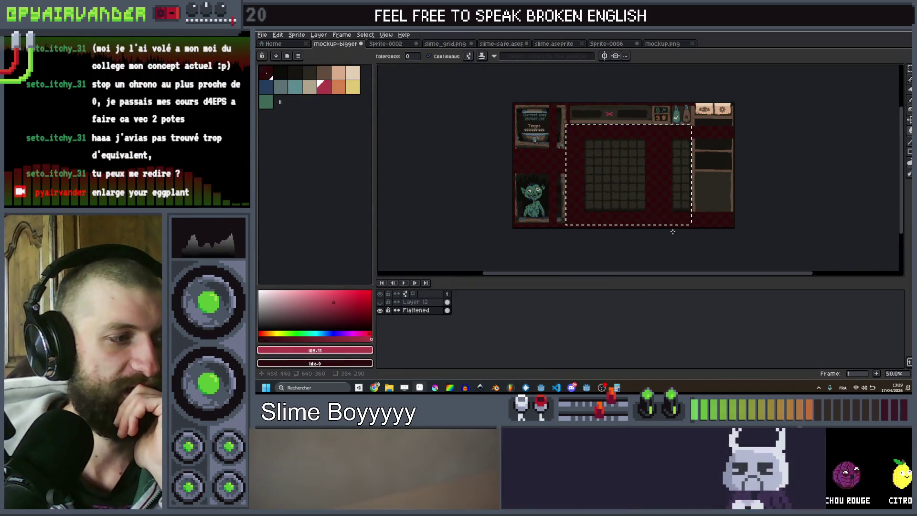
scroll(664, 178, "up", 1)
scroll(708, 152, "down", 1)
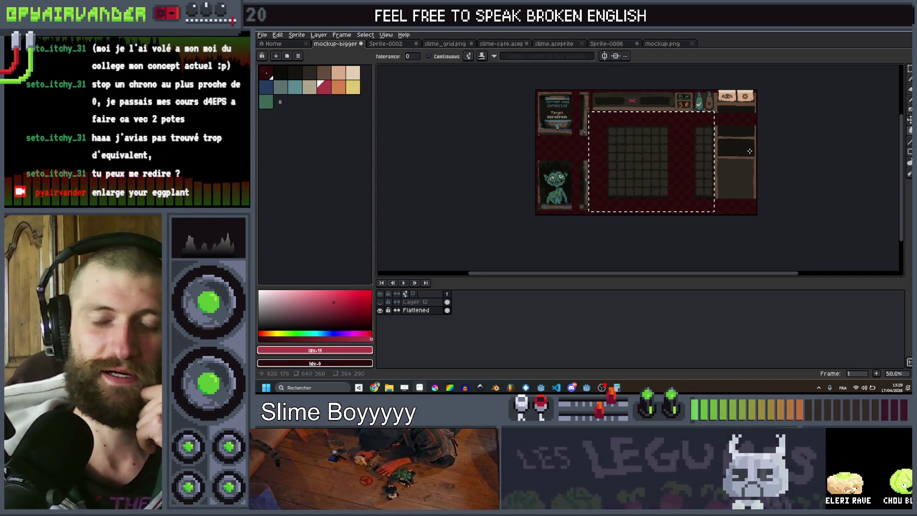
scroll(675, 150, "up", 2)
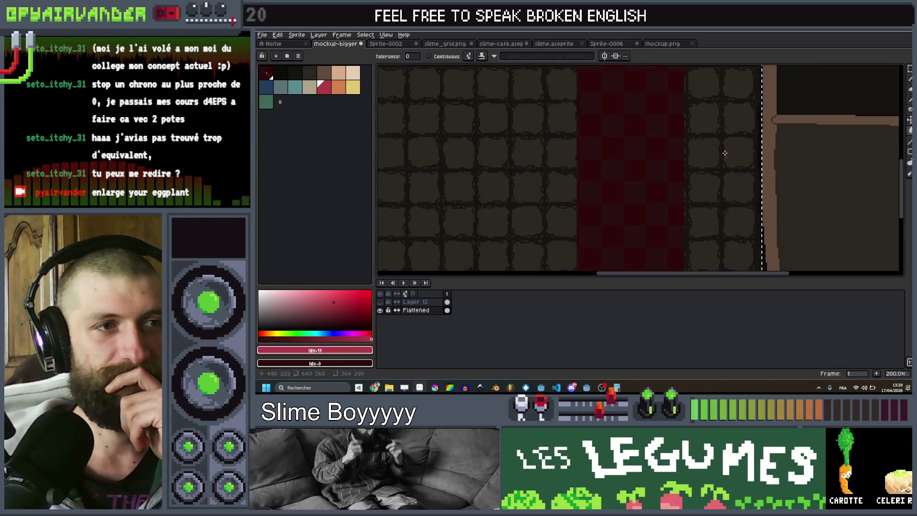
scroll(688, 226, "down", 1)
Step: Zoom out to 50%, centre the whole mockup, then return to the Godot script
scroll(688, 226, "down", 2)
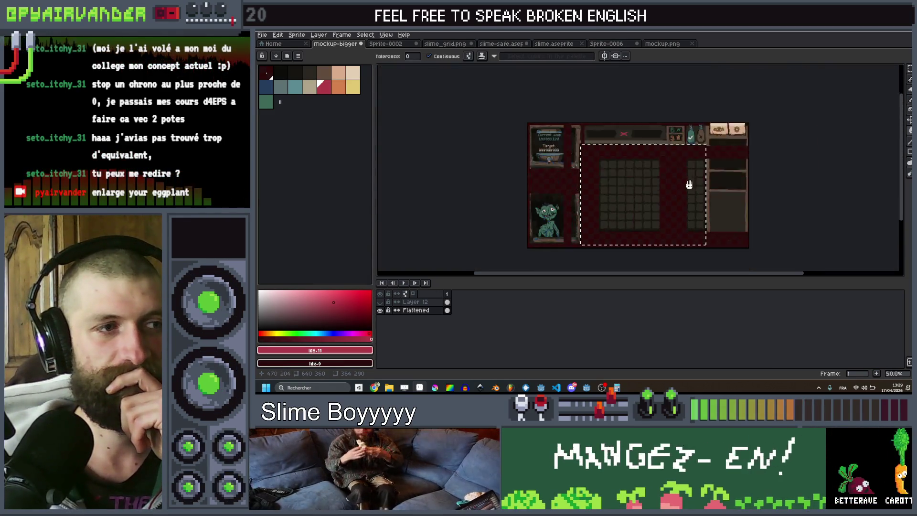
scroll(689, 143, "up", 2)
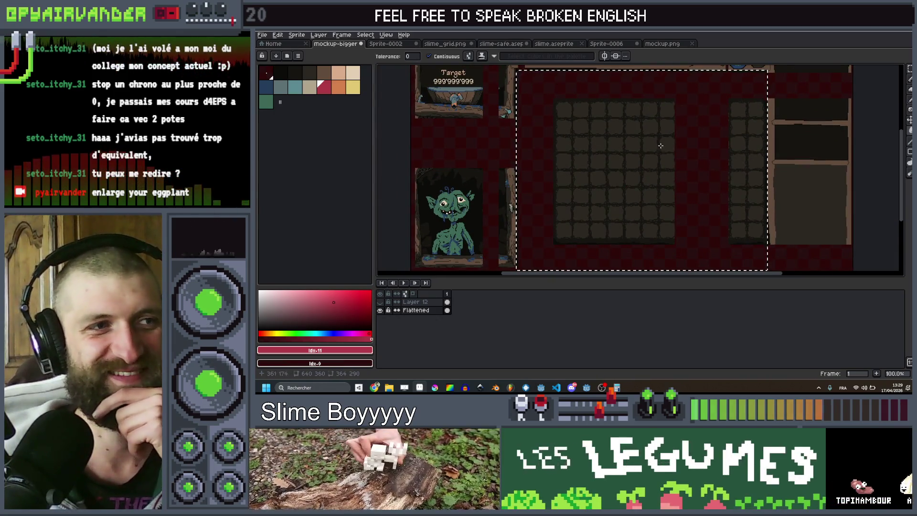
scroll(677, 150, "down", 2)
scroll(676, 151, "up", 2)
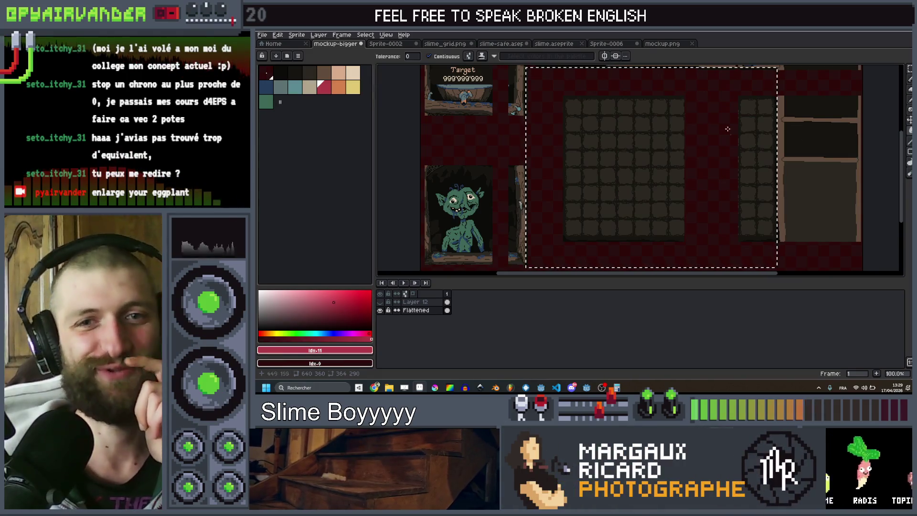
scroll(677, 151, "down", 1)
left_click_drag(676, 146, 651, 156)
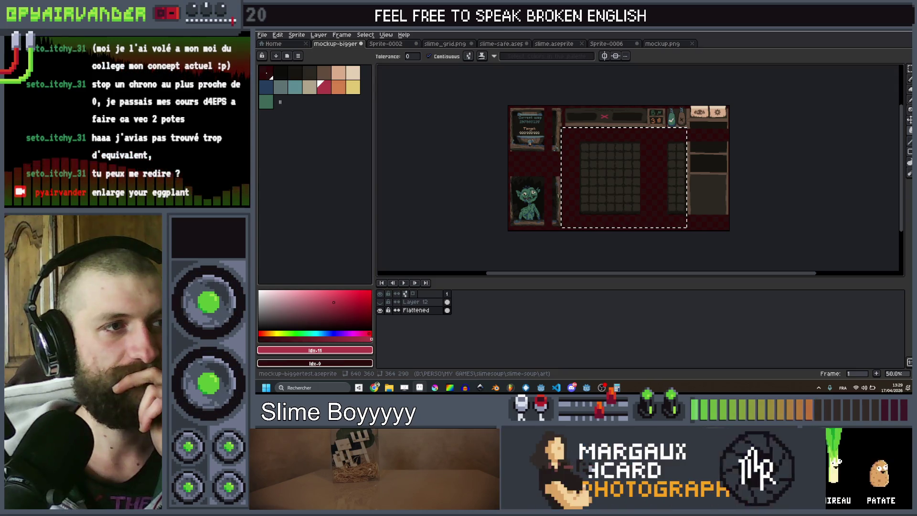
key("alt+Tab")
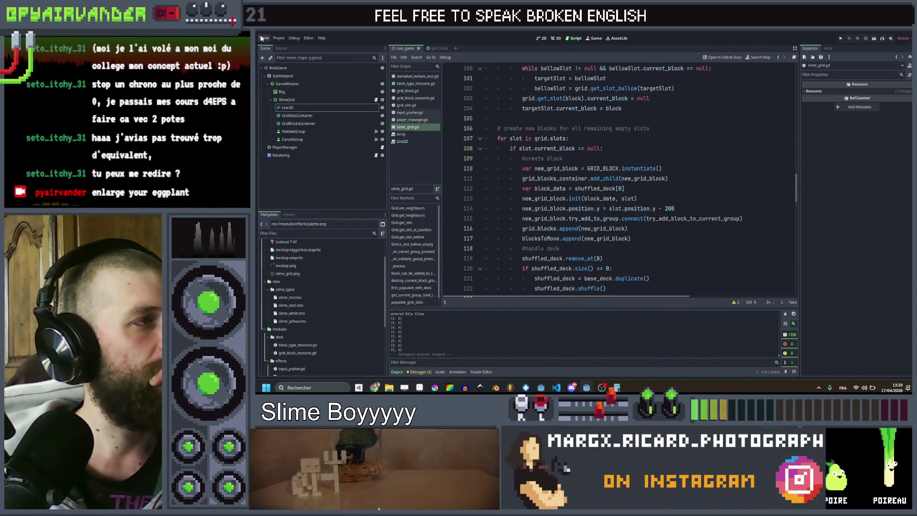
Step: Open a new line after line 56, aligned with the if in try_add_block_to_current_group
left_click(642, 168)
scroll(641, 169, "down", 8)
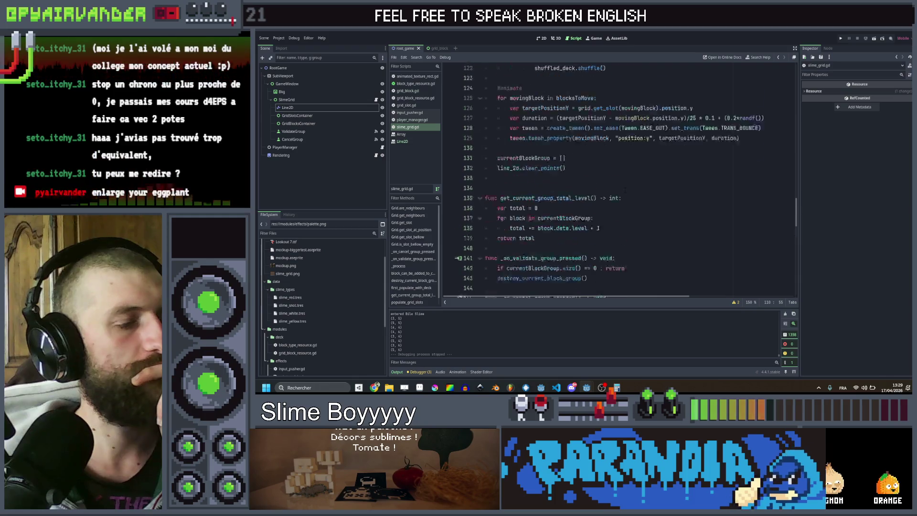
scroll(623, 180, "up", 20)
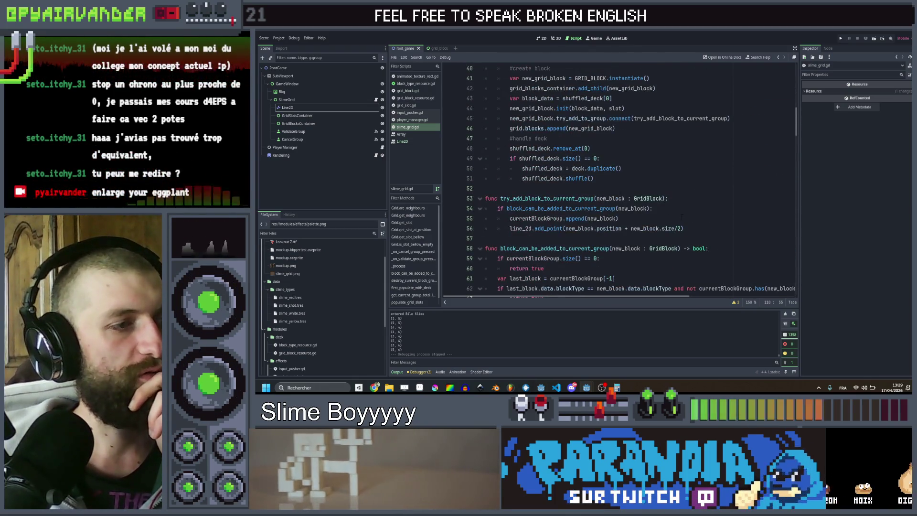
mouse_move(682, 217)
left_mouse_down()
mouse_move(499, 198)
mouse_move(498, 208)
left_mouse_up()
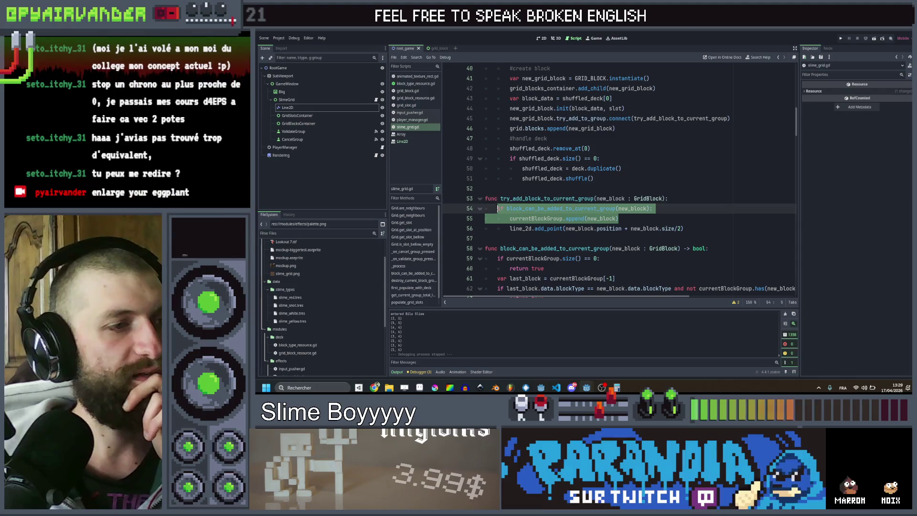
left_click(730, 230)
key("Return")
key("BackSpace")
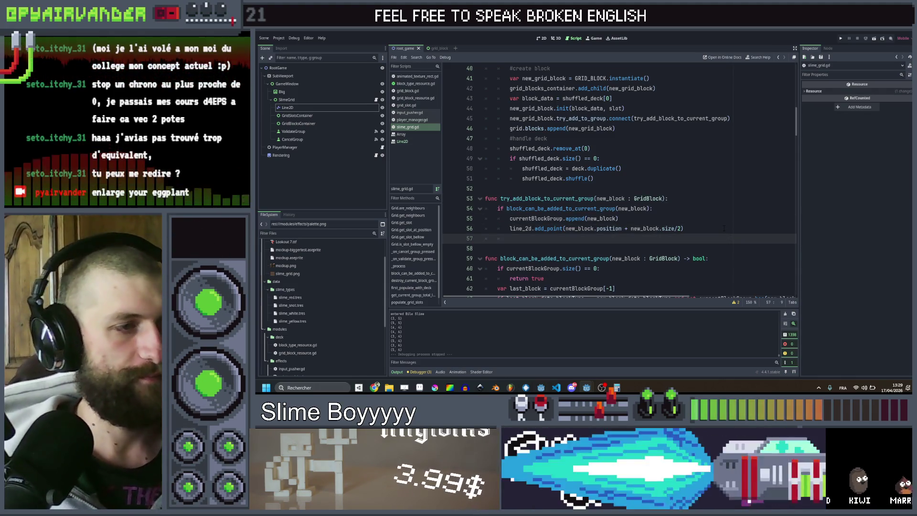
Step: Write 'elif currentBlockGroup.size() >= 2 and new_block == currentBlockGroup[-2]:' and start its body
type("elif ")
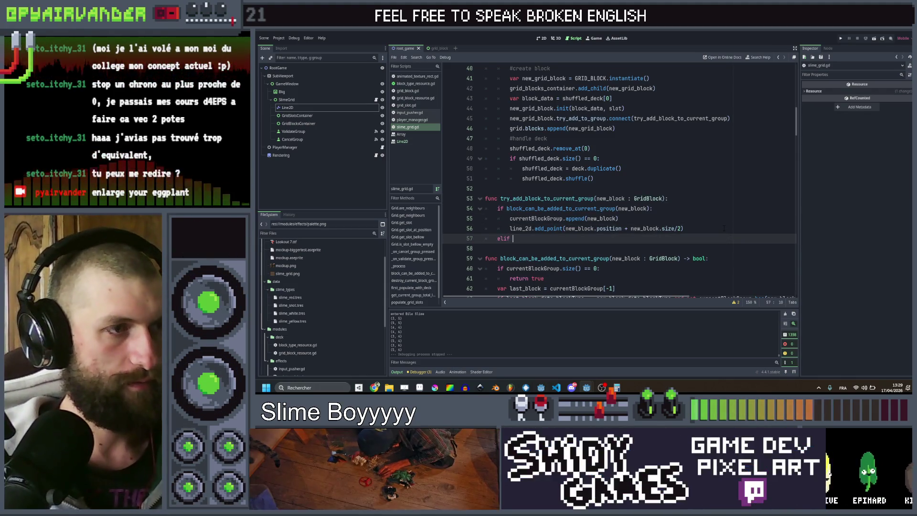
type("new")
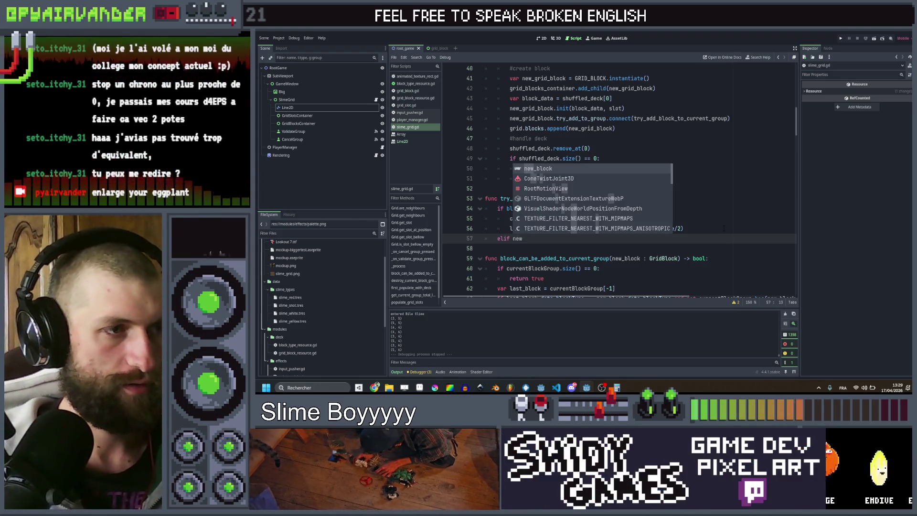
type("_block ==")
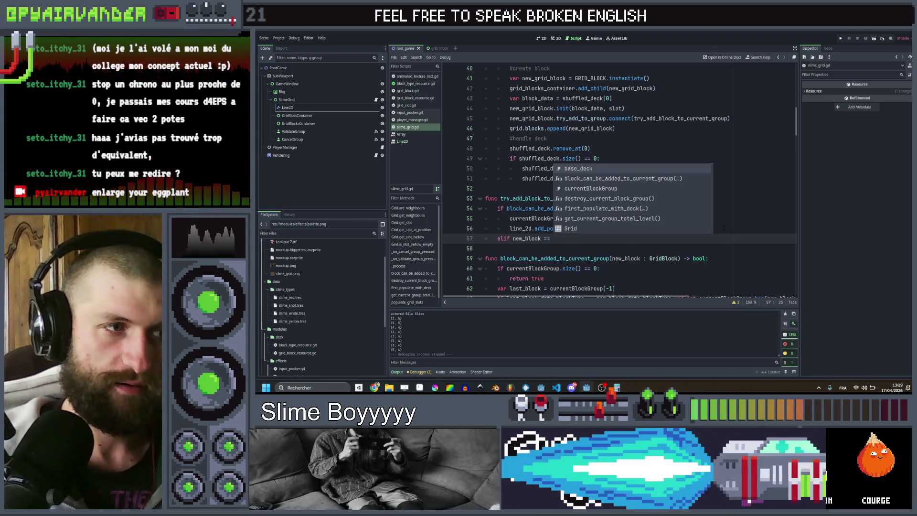
key("Escape")
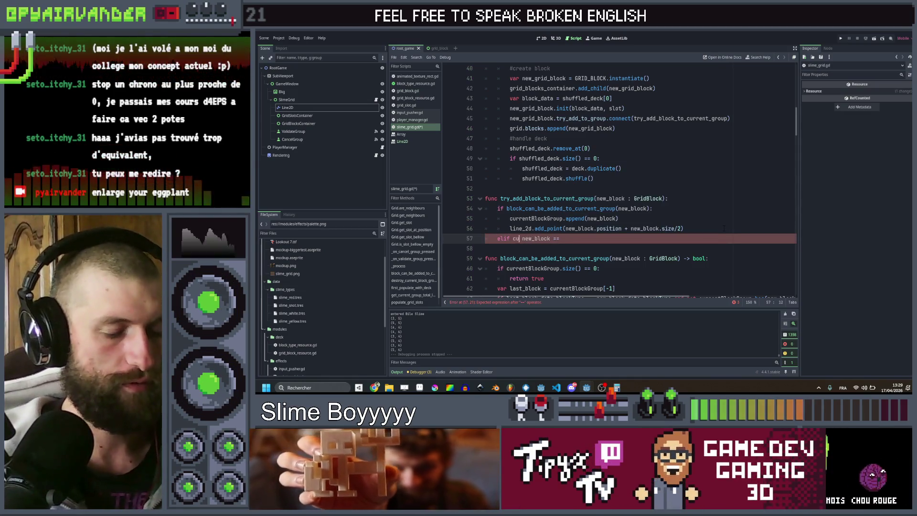
type("rren")
key("Return")
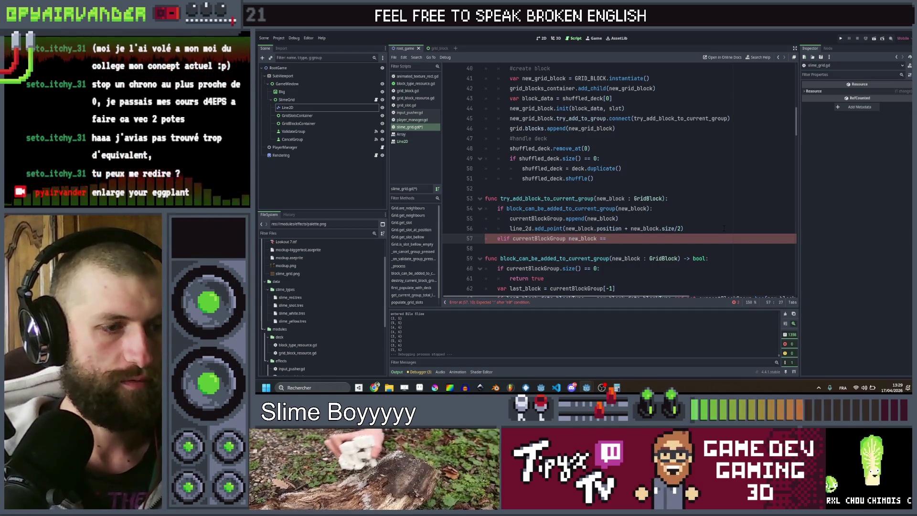
type(".size()")
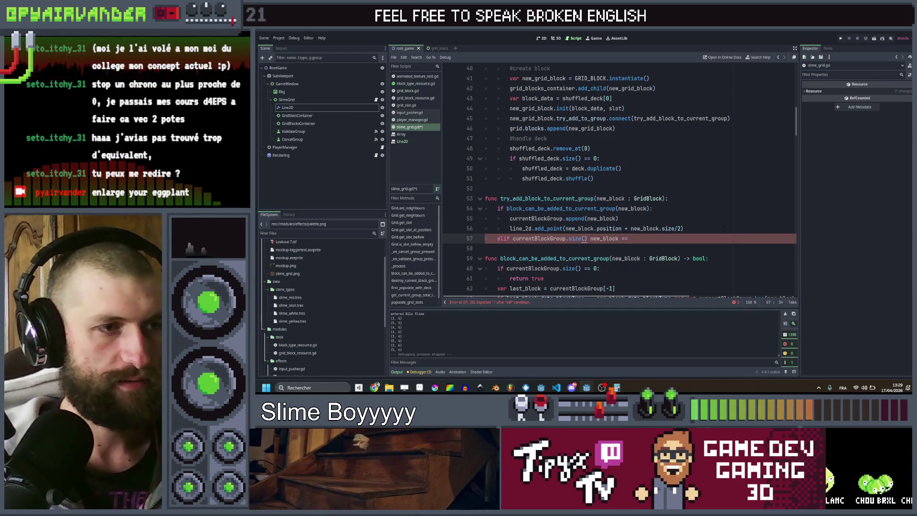
type(" > ")
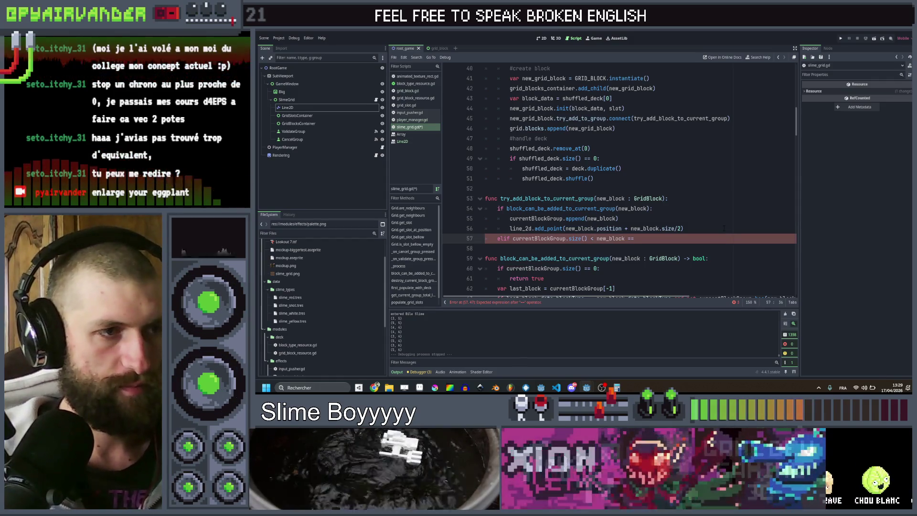
type("= 2 ")
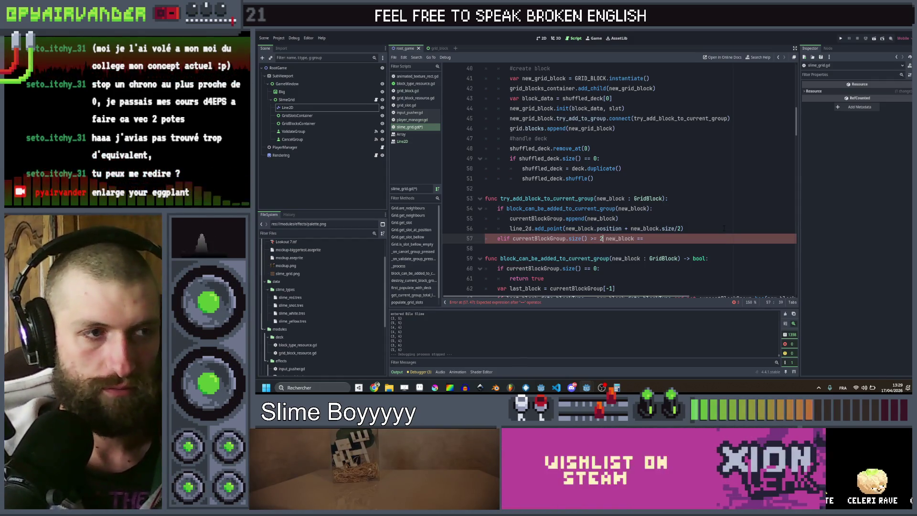
type("and")
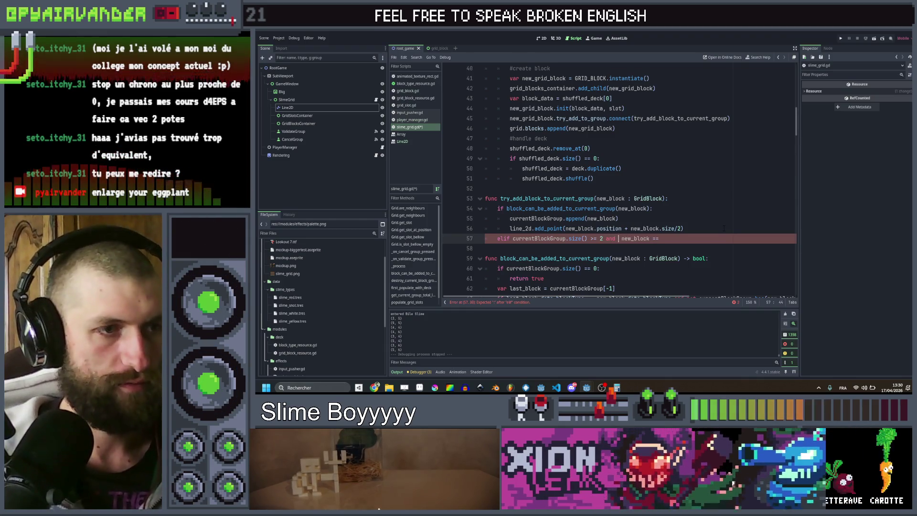
key("Delete")
key("End")
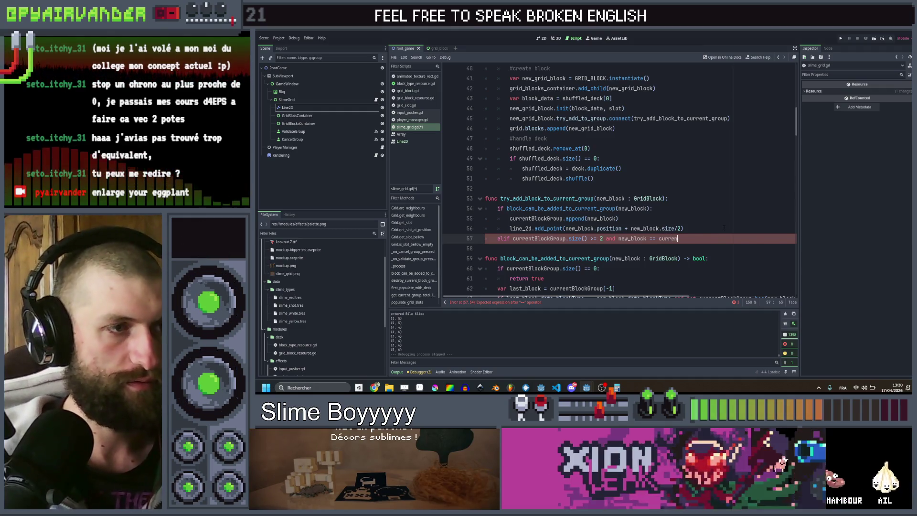
key("Return")
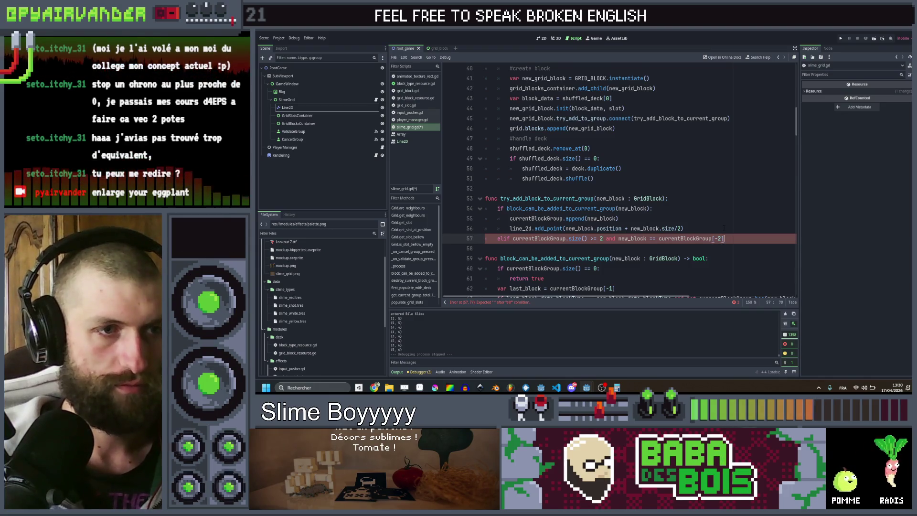
type(":")
key("Return")
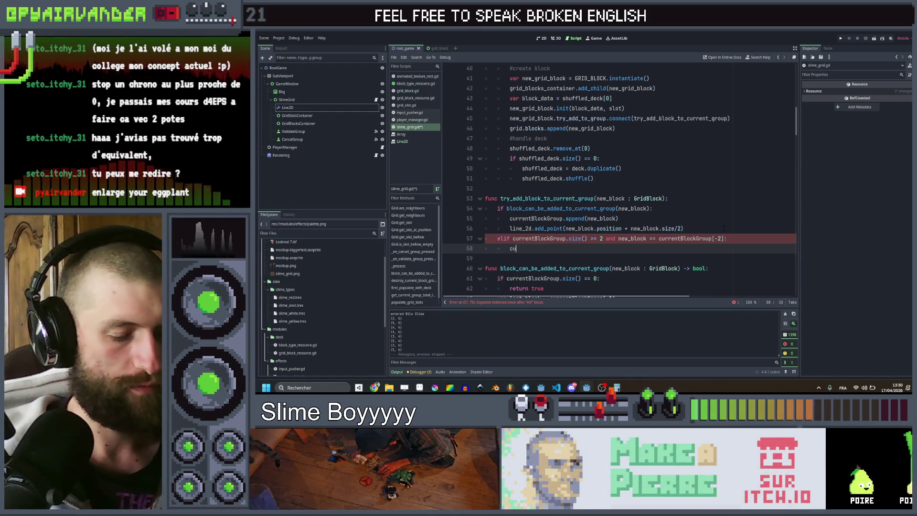
Step: Make the elif branch remove the group's last block with currentBlockGroup.remove_at and size()
type("curren")
key("Return")
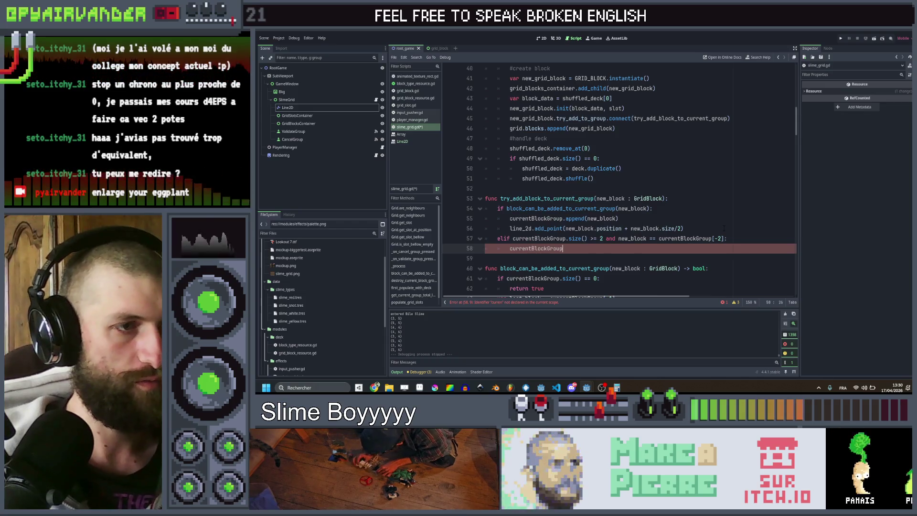
type(".remove_at(")
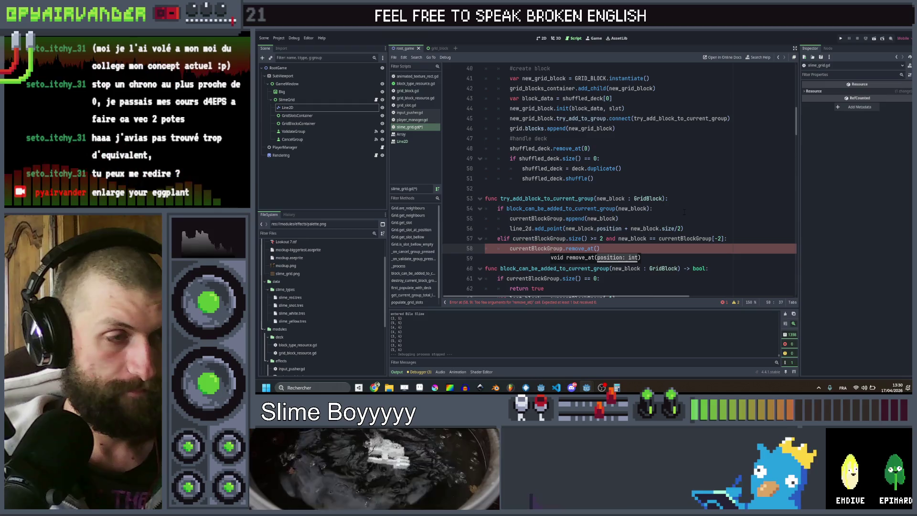
type("r")
key("Return")
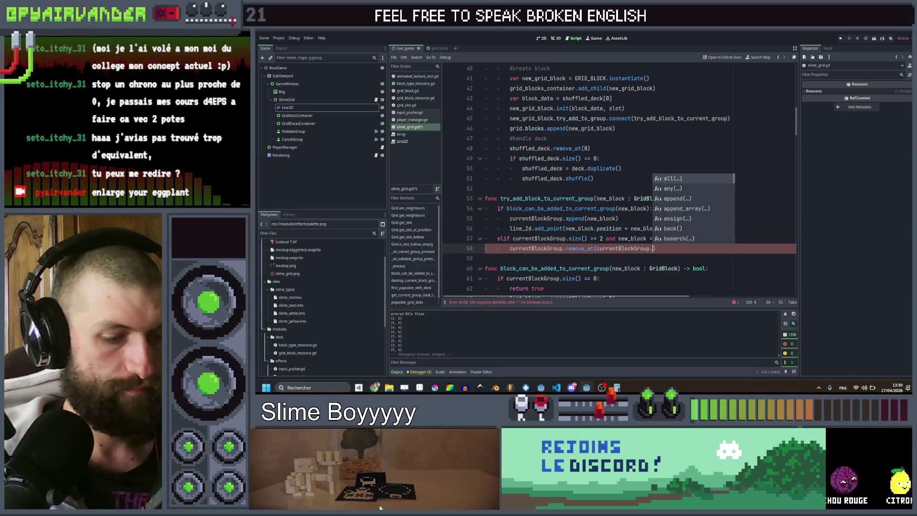
type("size(")
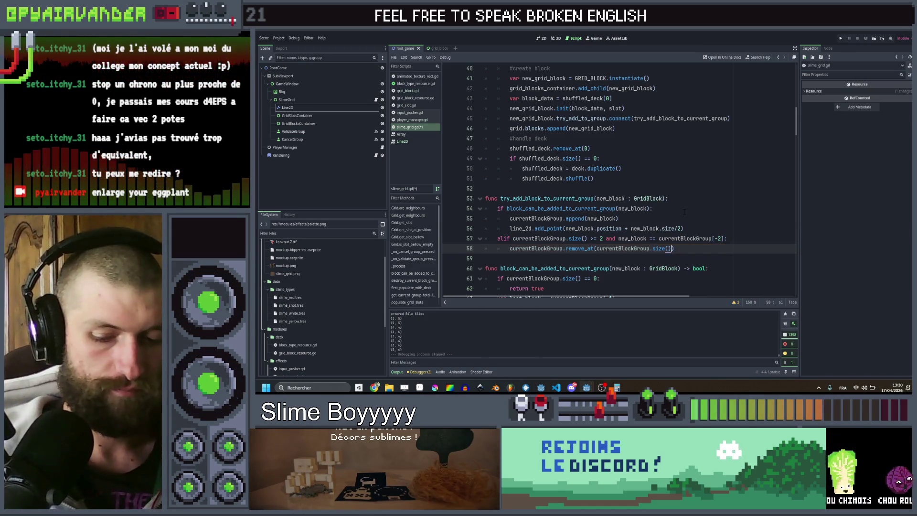
type(")")
key("Up")
key("Up")
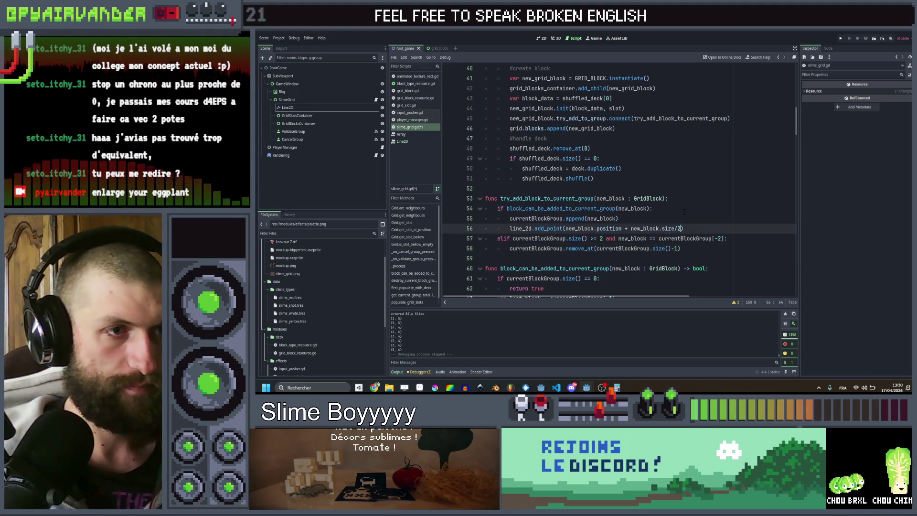
key("Down")
key("Down")
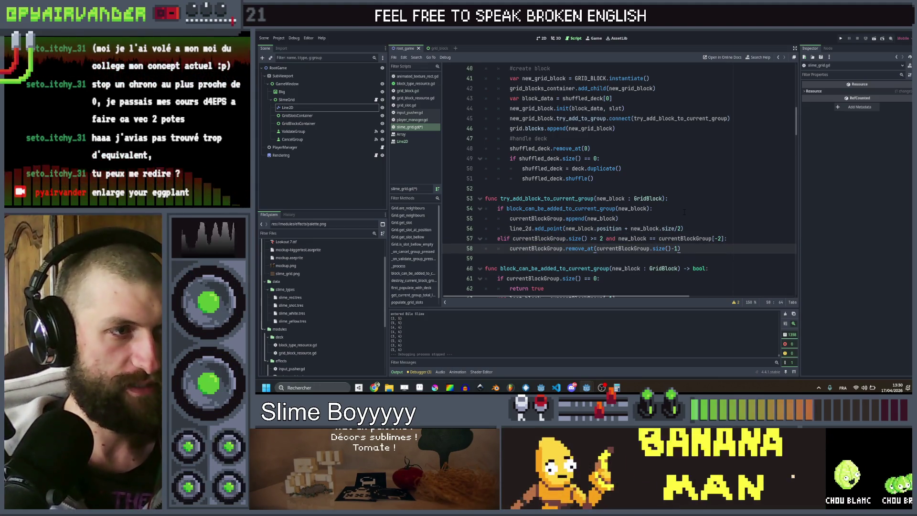
Step: Add a line_2d.remove_point call on the following line
key("Return")
type("lin")
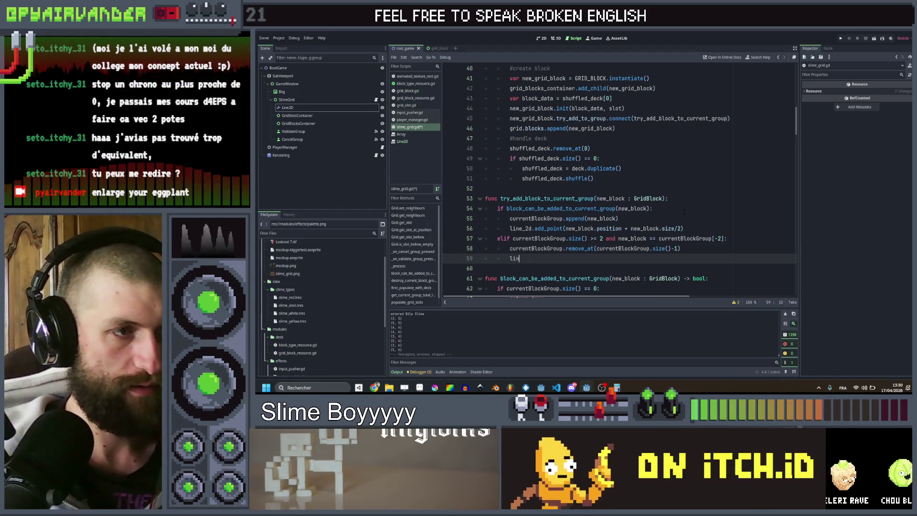
type("e")
key("Return")
type("remo")
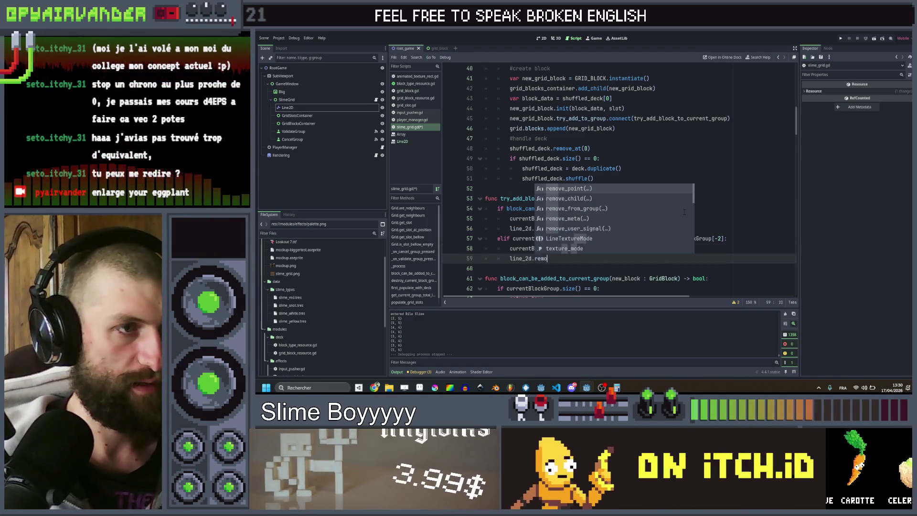
key("Return")
type("-1")
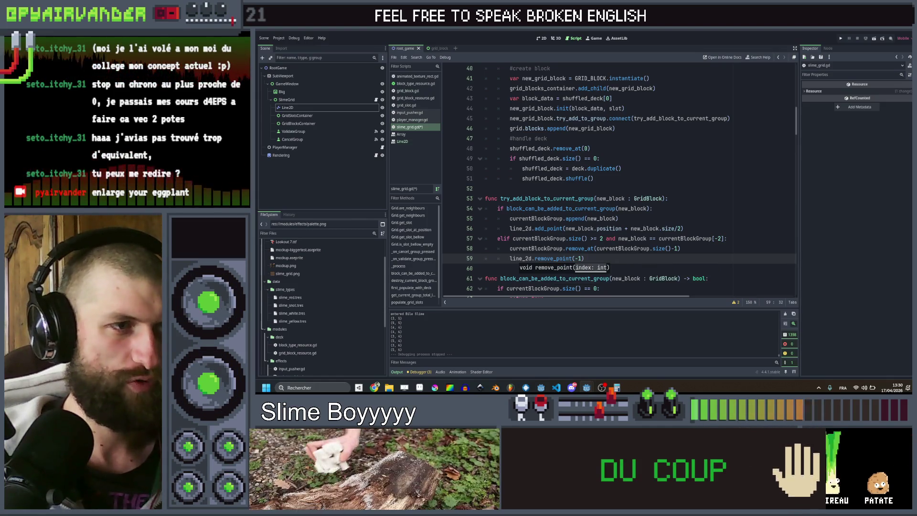
key("BackSpace")
key("BackSpace")
Step: Pass line_2d.points.size()-1 to remove_point and save slime_grid.gd
type("li")
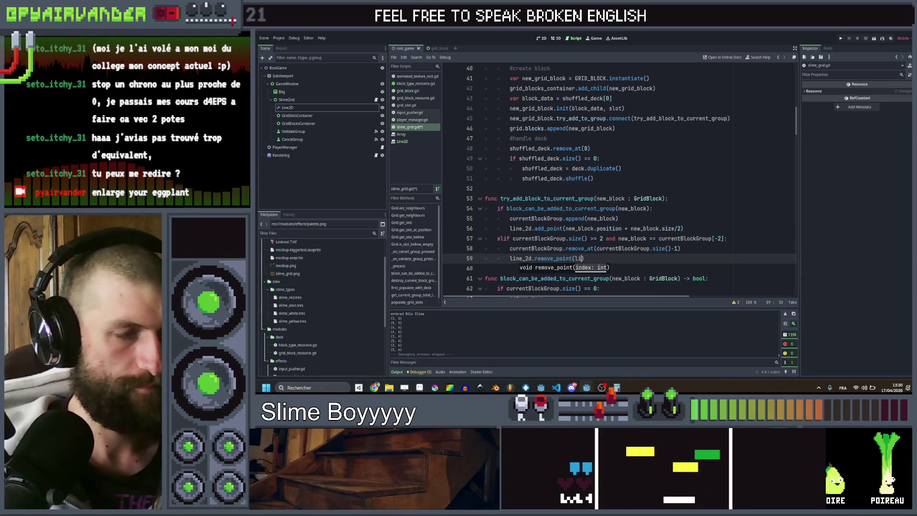
type("ne_2d.si")
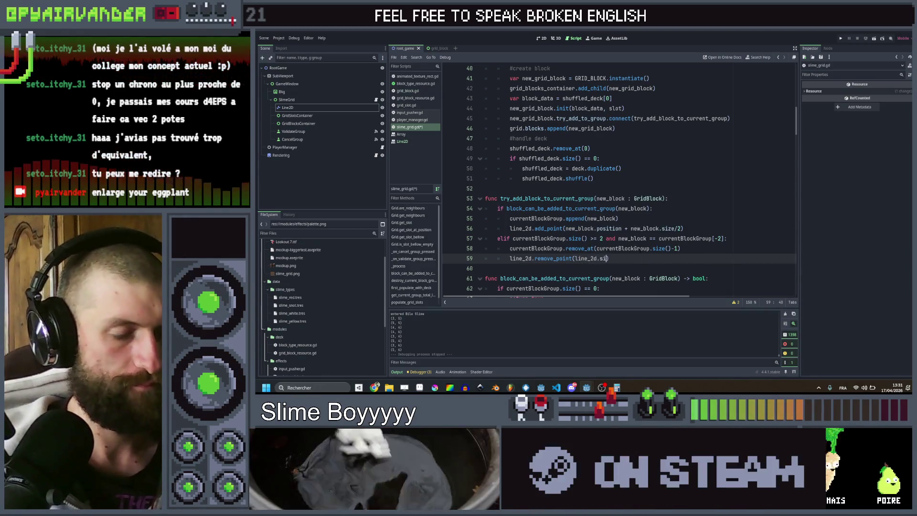
type("z")
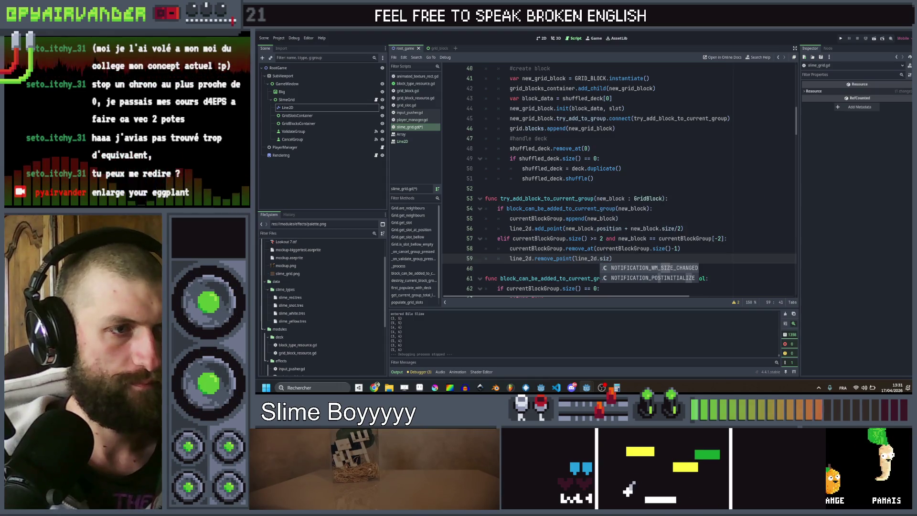
key("BackSpace")
key("BackSpace")
key("BackSpace")
type("po")
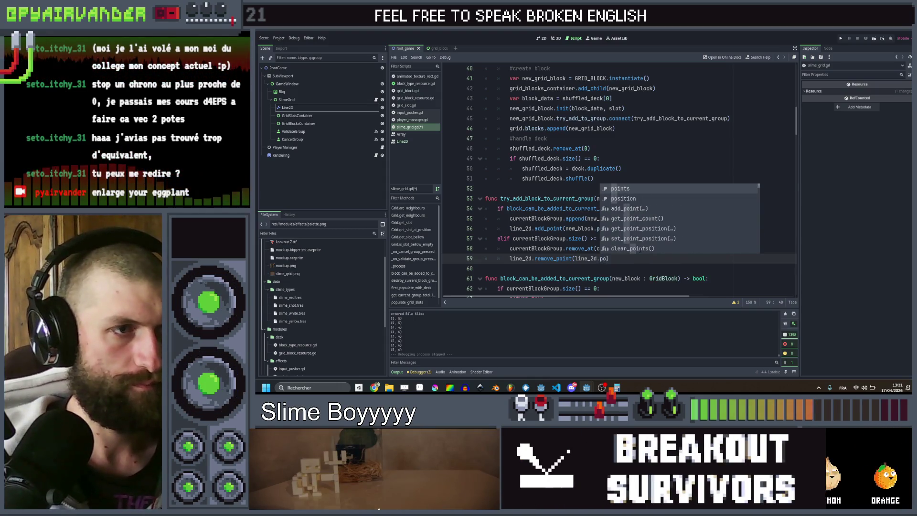
key("Return")
type(".siz")
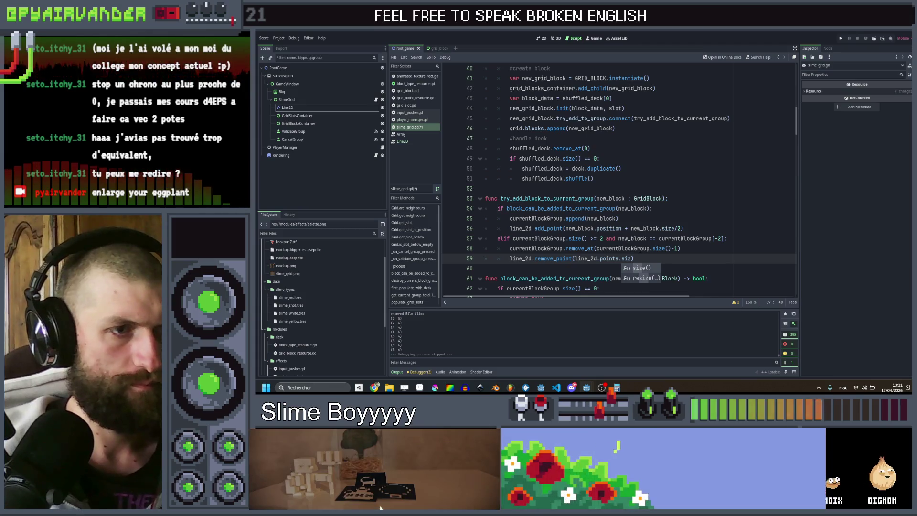
key("Return")
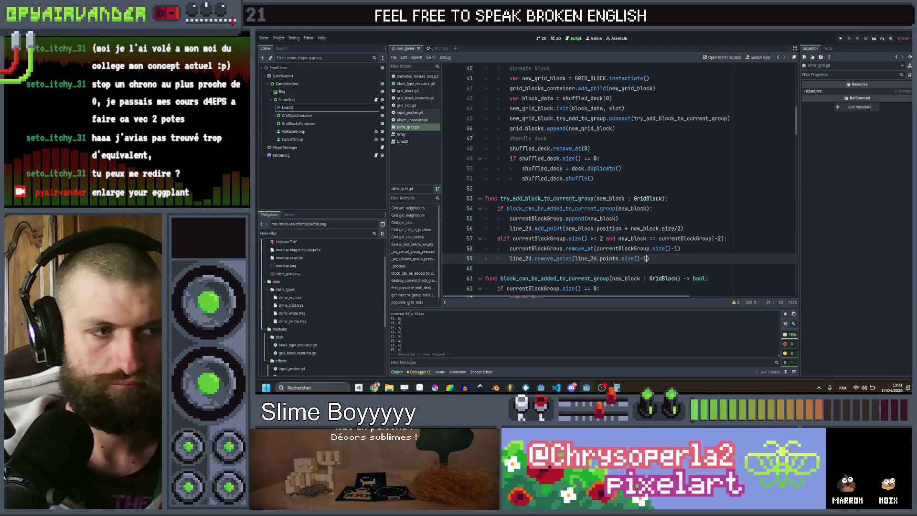
left_click(669, 188)
key("ctrl+s")
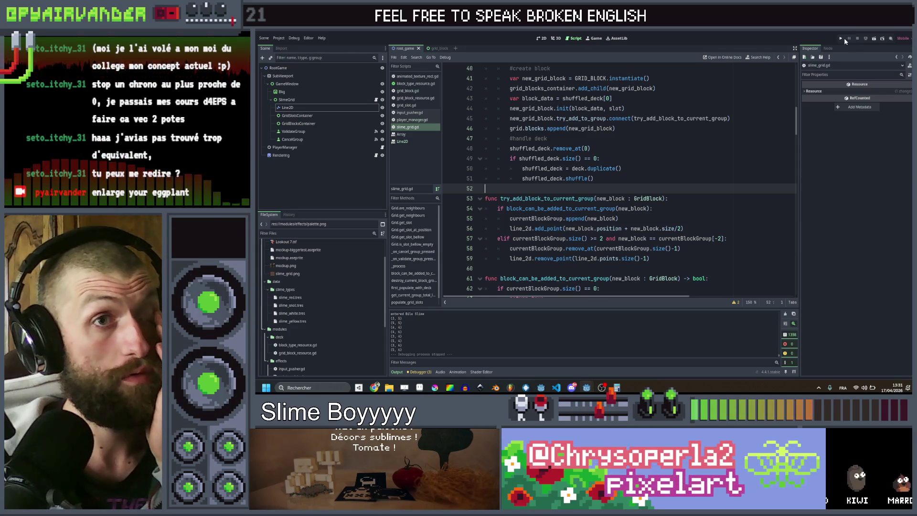
Step: Relaunch the game maximized and drag red slime chains to test backtracking
left_click(842, 38)
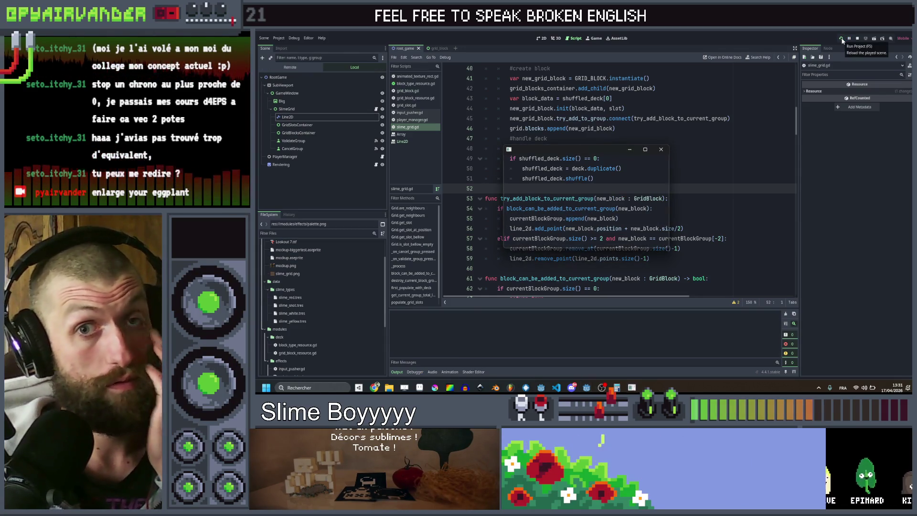
left_click(645, 149)
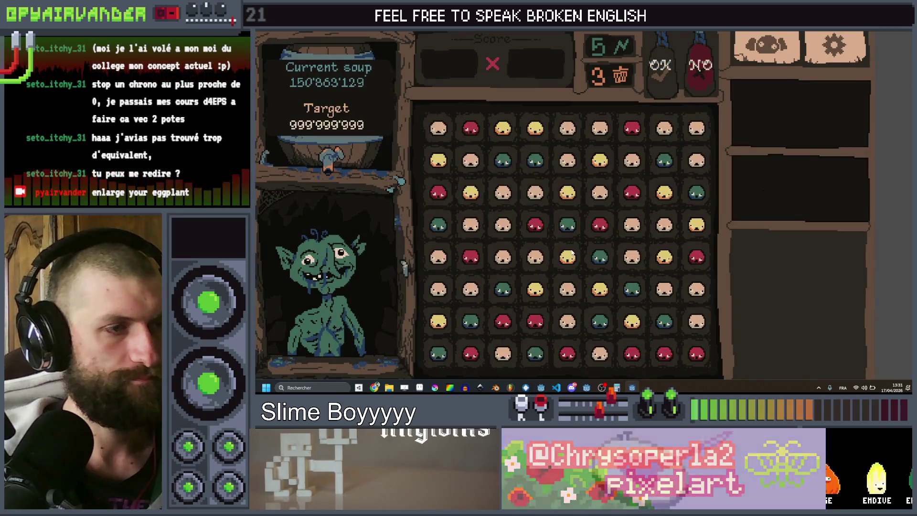
mouse_move(470, 289)
left_mouse_down()
mouse_move(439, 295)
mouse_move(439, 258)
mouse_move(470, 227)
mouse_move(504, 236)
mouse_move(503, 196)
mouse_move(533, 193)
mouse_move(573, 164)
mouse_move(500, 224)
left_mouse_up()
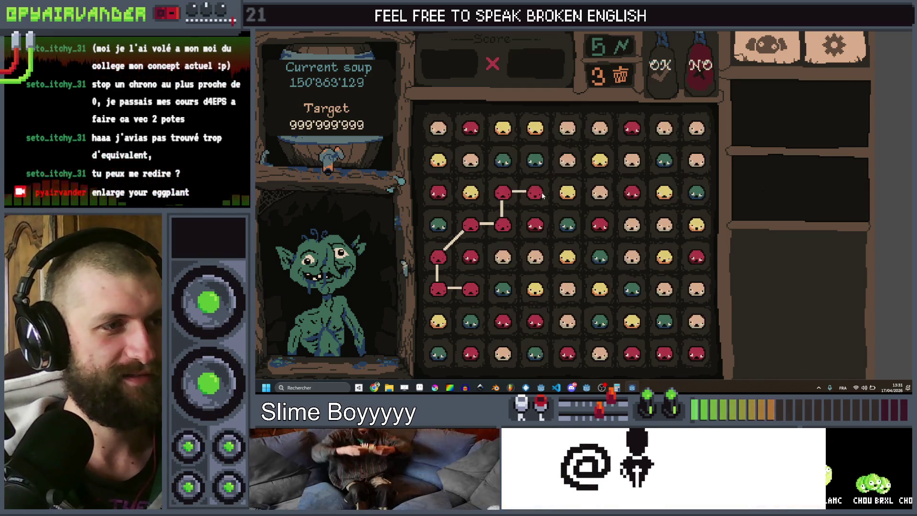
mouse_move(543, 195)
left_mouse_down()
mouse_move(600, 128)
mouse_move(621, 191)
mouse_move(630, 268)
left_mouse_up()
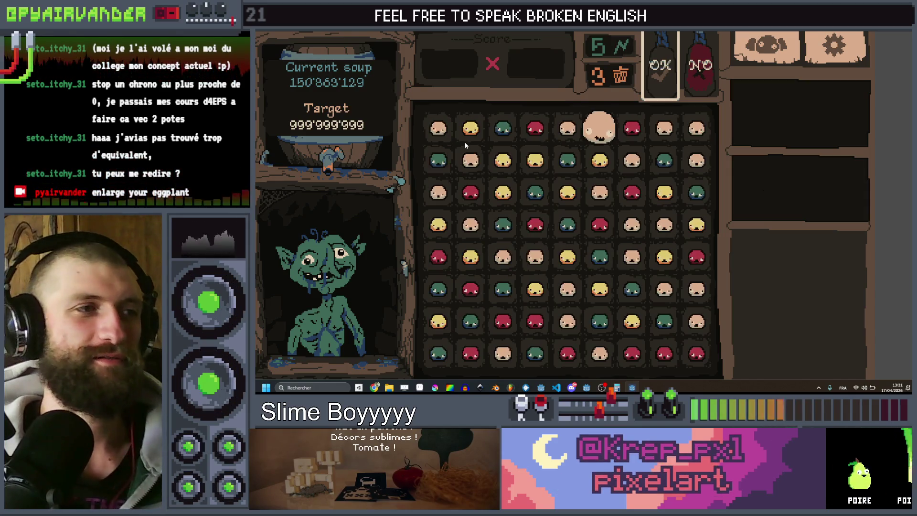
mouse_move(470, 128)
left_mouse_down()
mouse_move(532, 161)
mouse_move(509, 164)
mouse_move(533, 161)
mouse_move(502, 195)
left_mouse_up()
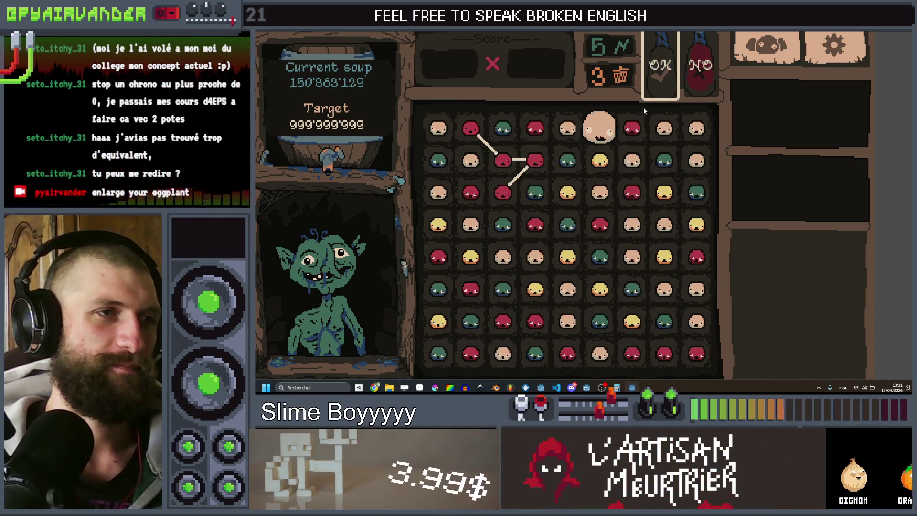
Step: Submit the linked chain, then extend a chain from the big red slime and submit it
left_click(659, 82)
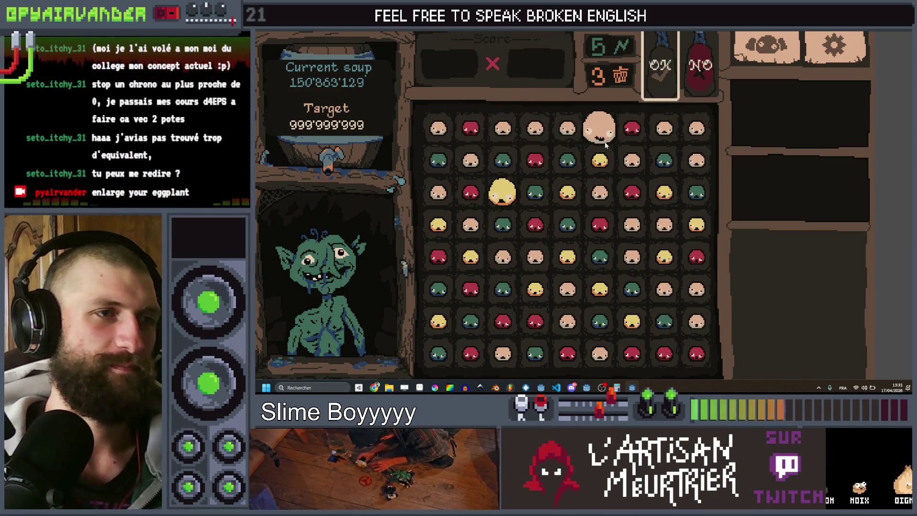
left_click_drag(592, 128, 597, 198)
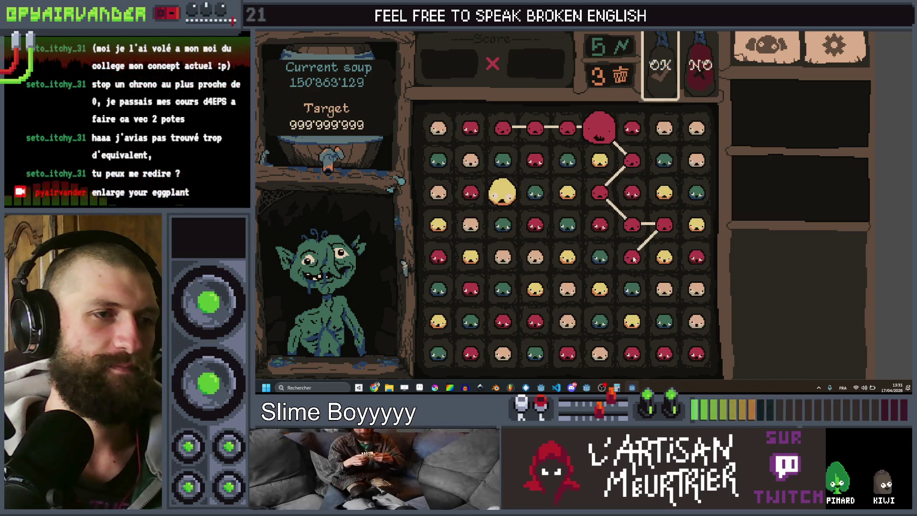
left_click(660, 71)
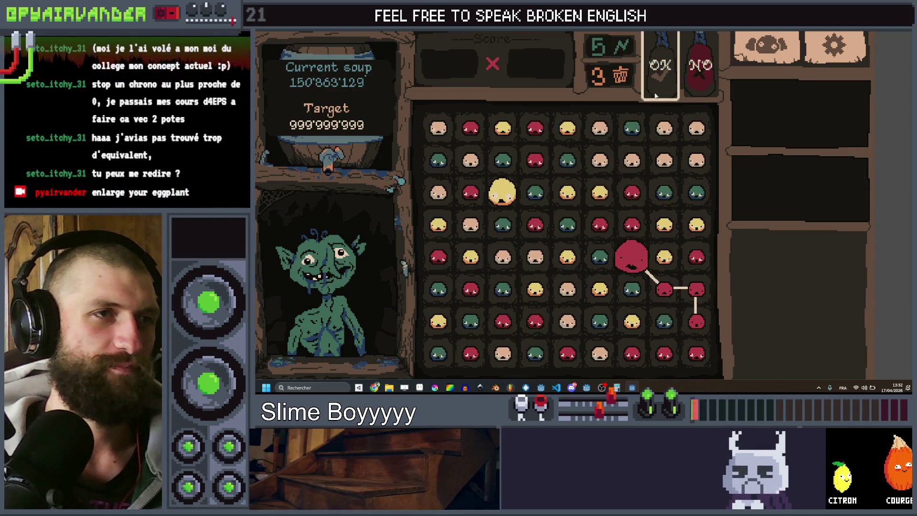
left_click(660, 72)
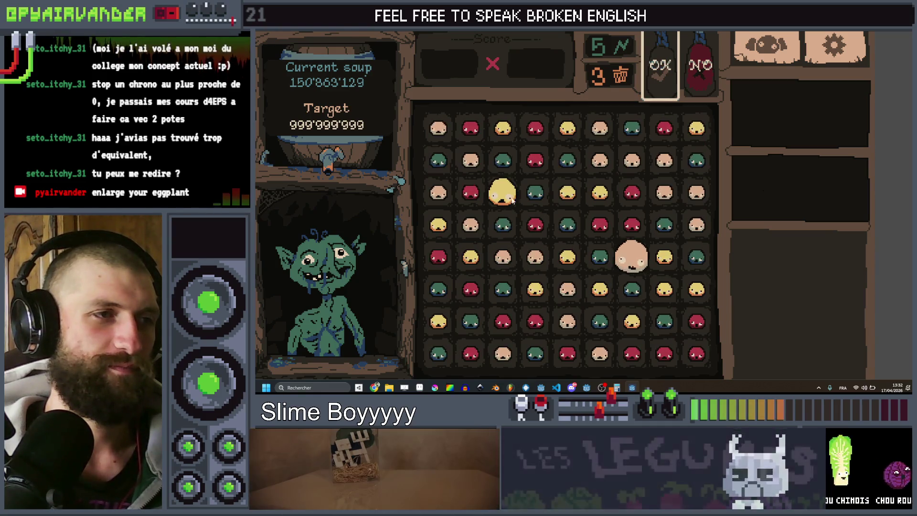
Step: Link diagonal and long red slime chains down the grid and submit them to merge
mouse_move(564, 164)
left_mouse_down()
mouse_move(537, 191)
mouse_move(659, 313)
left_mouse_up()
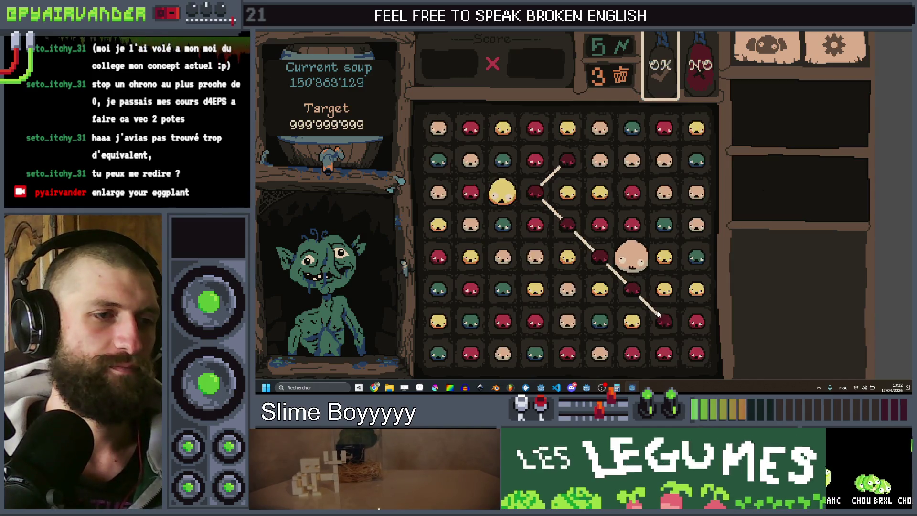
left_click(671, 74)
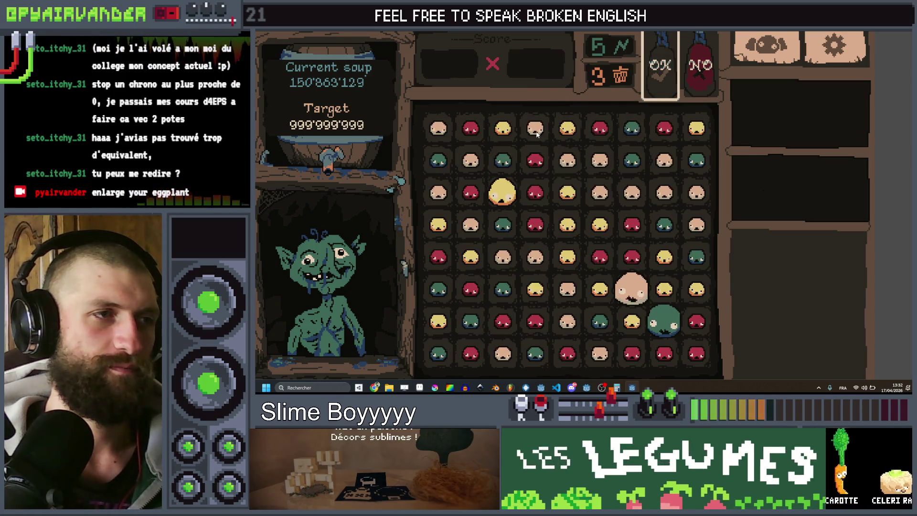
left_click_drag(535, 128, 695, 232)
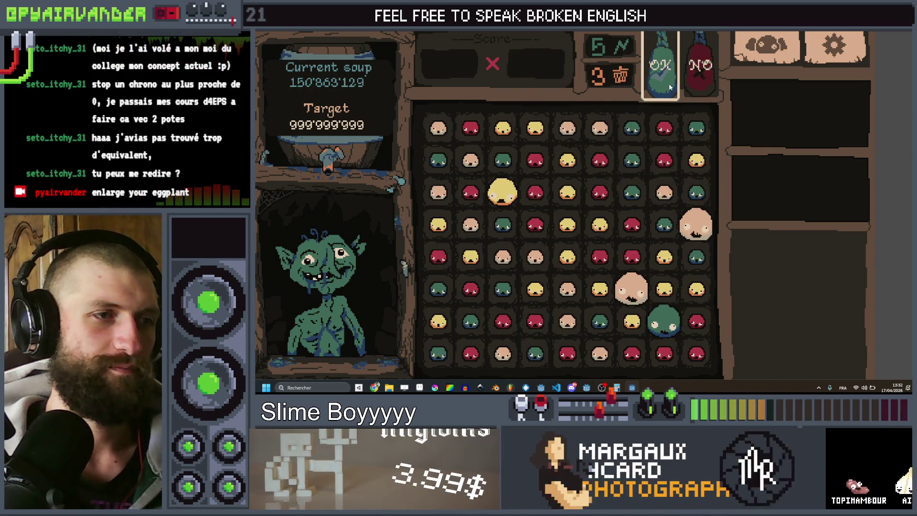
mouse_move(569, 163)
left_mouse_down()
mouse_move(568, 224)
mouse_move(600, 224)
mouse_move(569, 263)
mouse_move(610, 305)
mouse_move(643, 306)
mouse_move(666, 291)
left_mouse_up()
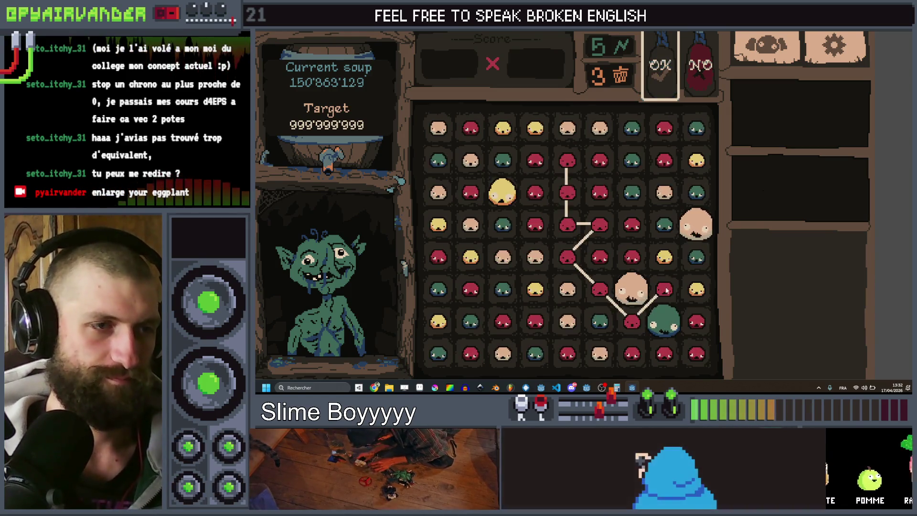
left_click(661, 81)
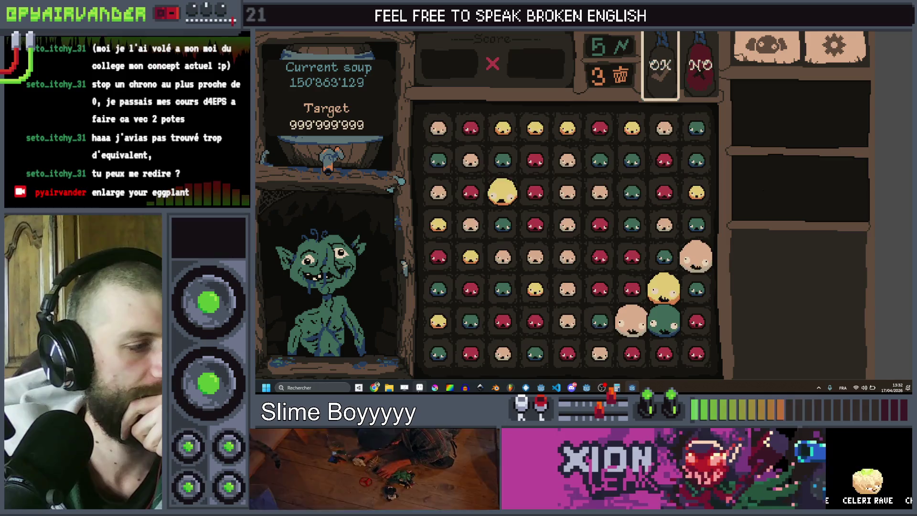
Step: Zoom in and out on the game's interface mockup sprite in Aseprite
key("alt+Tab")
scroll(731, 158, "down", 2)
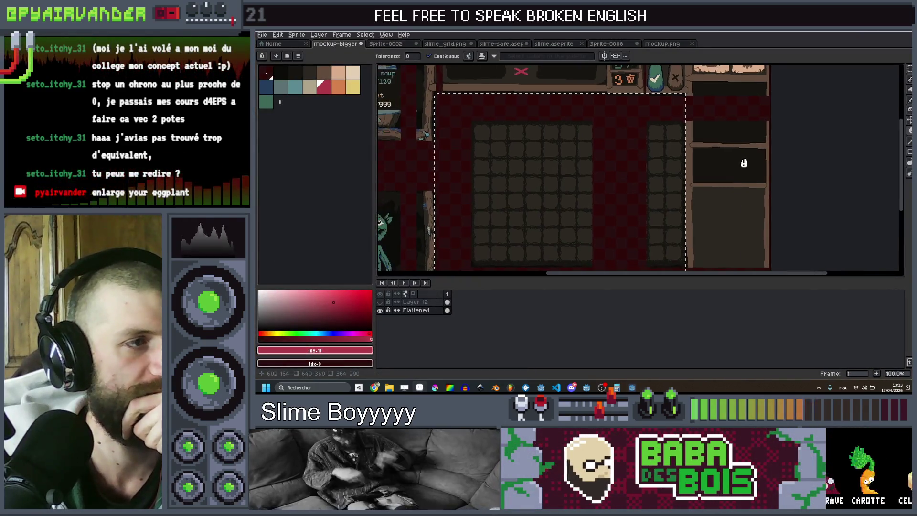
scroll(728, 163, "up", 1)
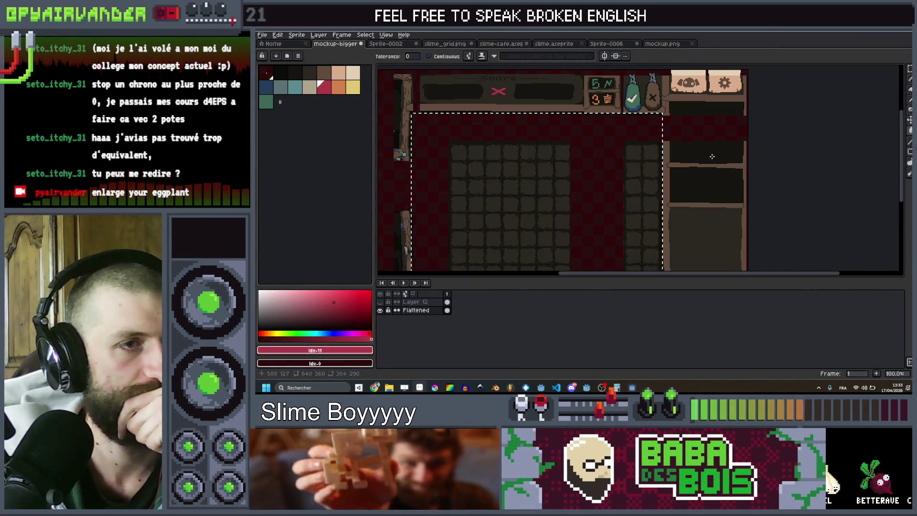
scroll(721, 131, "down", 1)
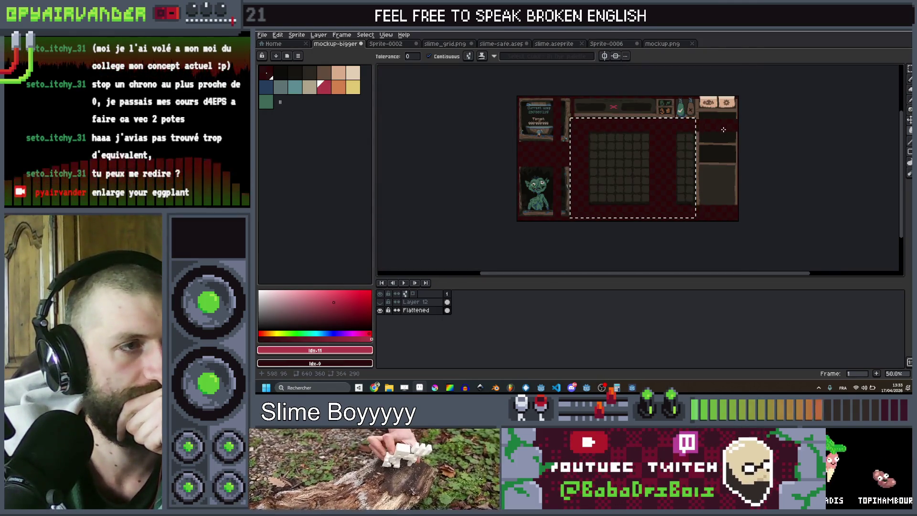
scroll(563, 128, "up", 1)
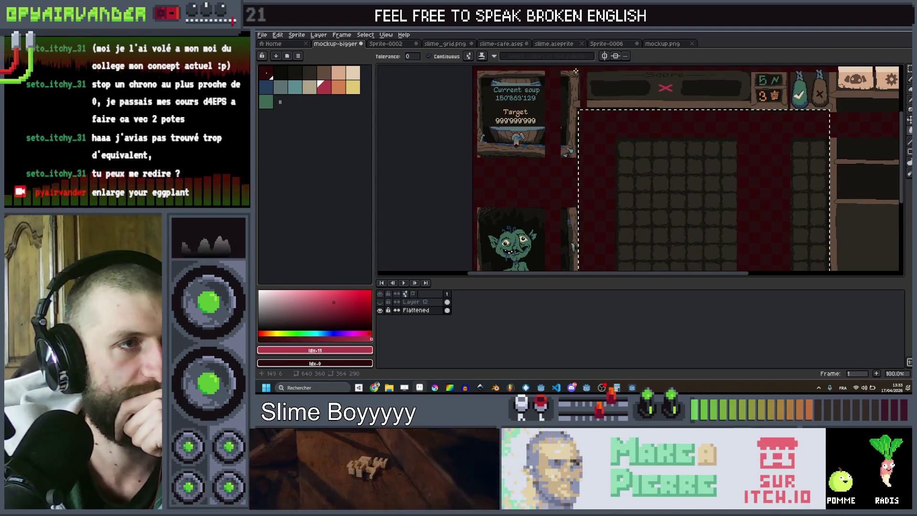
scroll(564, 153, "down", 1)
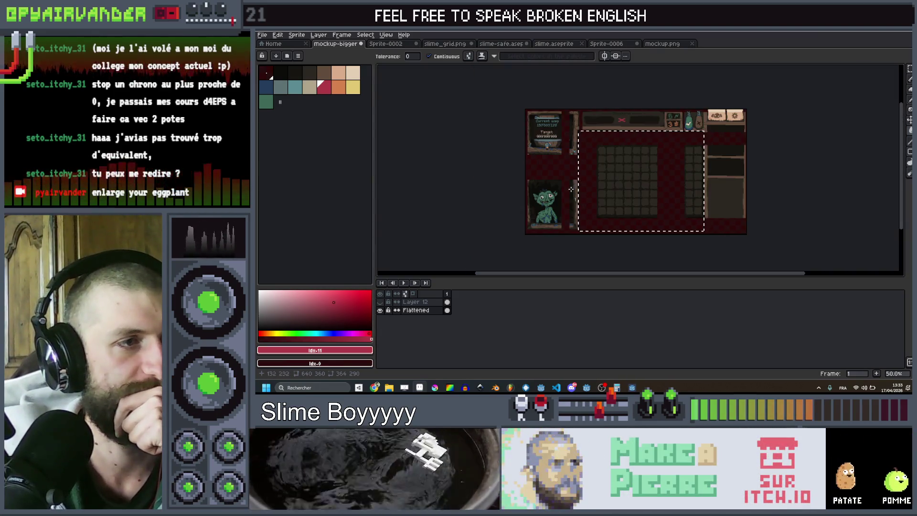
scroll(570, 190, "up", 1)
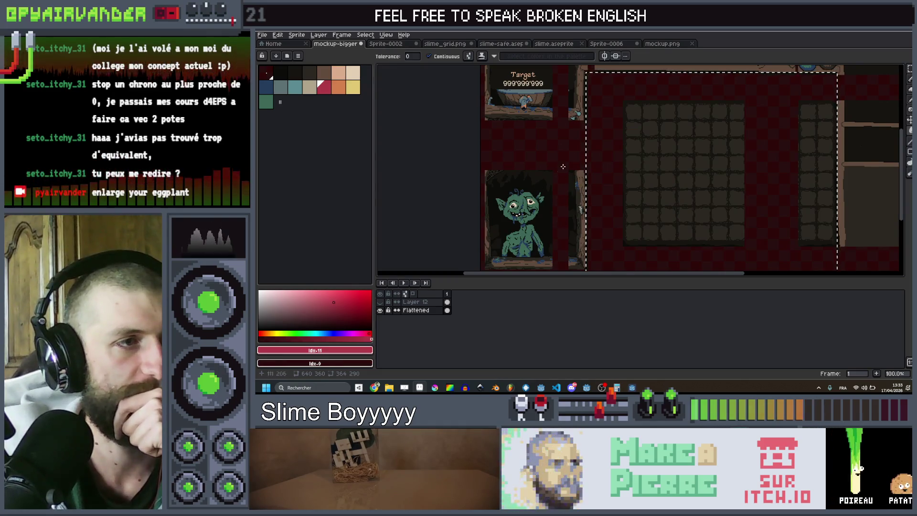
Step: Pan across the mockup's score area, then bring up the itch.io profile page in the browser
mouse_move(563, 166)
left_mouse_down()
mouse_move(542, 149)
mouse_move(553, 193)
mouse_move(549, 170)
left_mouse_up()
scroll(550, 170, "down", 1)
left_click_drag(643, 141, 623, 141)
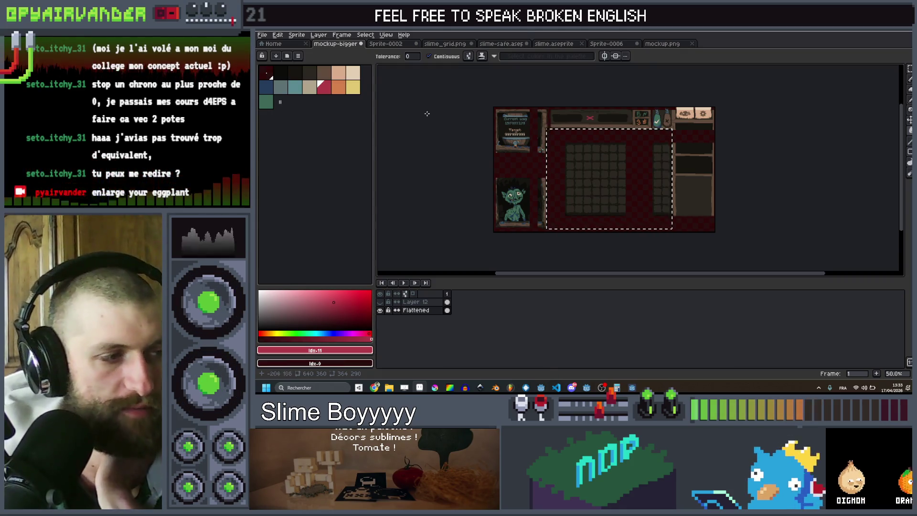
scroll(587, 165, "up", 1)
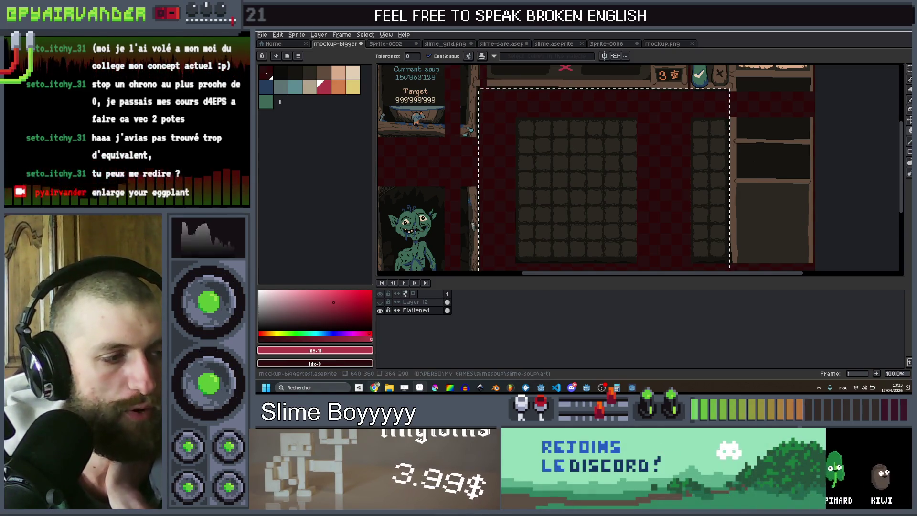
key("alt+Tab")
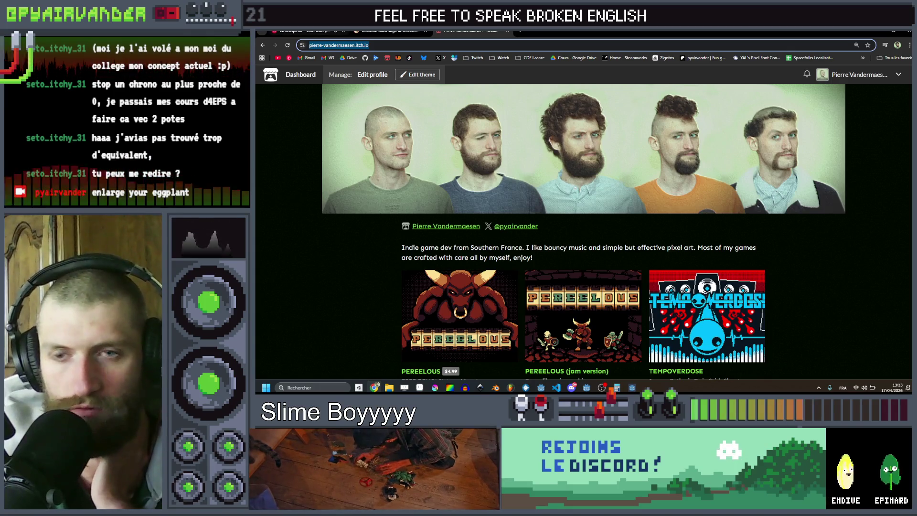
Step: View the Blossom Blast Saga image results, then open your own Twitch channel from the bookmarks
left_click(387, 32)
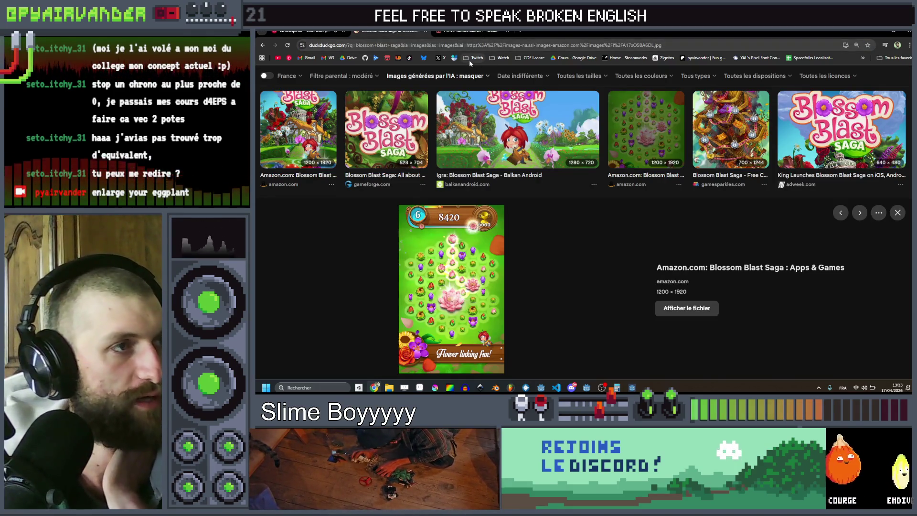
left_click(474, 58)
left_click(483, 72)
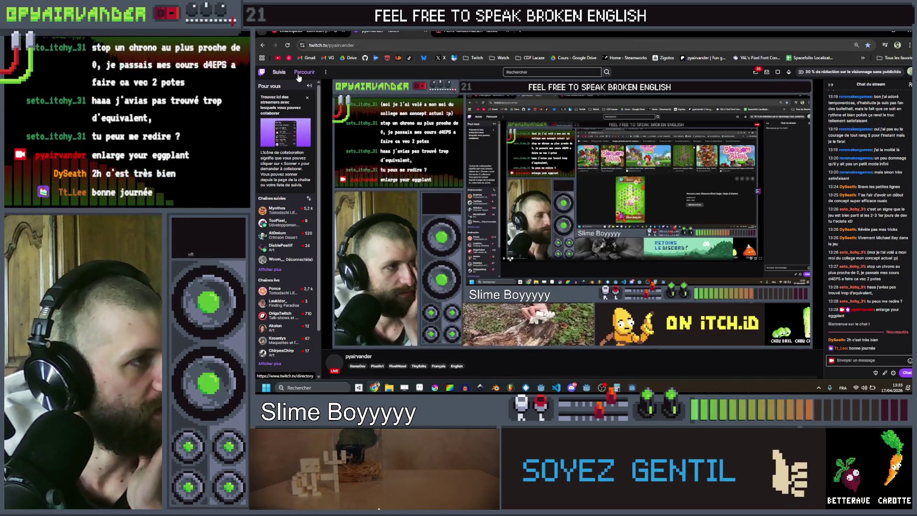
Step: Browse Twitch categories to the Software and Game Development live channel listing
left_click(298, 75)
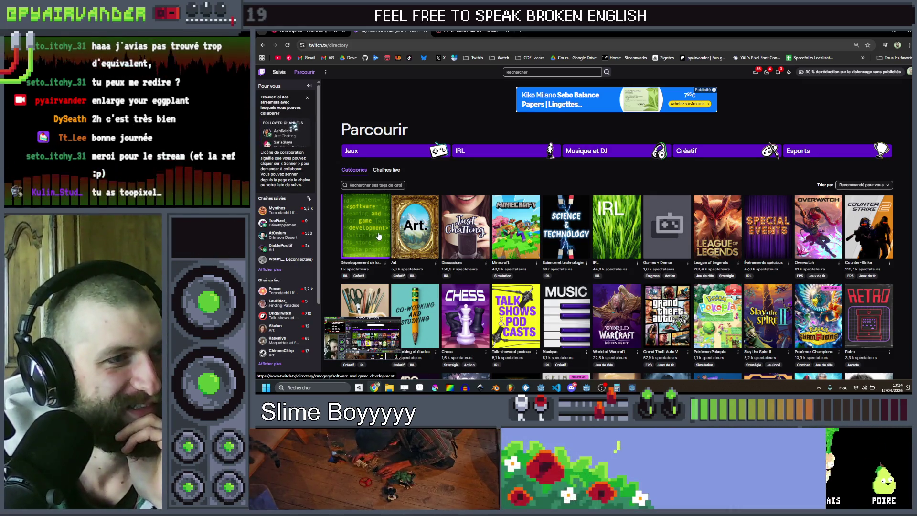
left_click(368, 229)
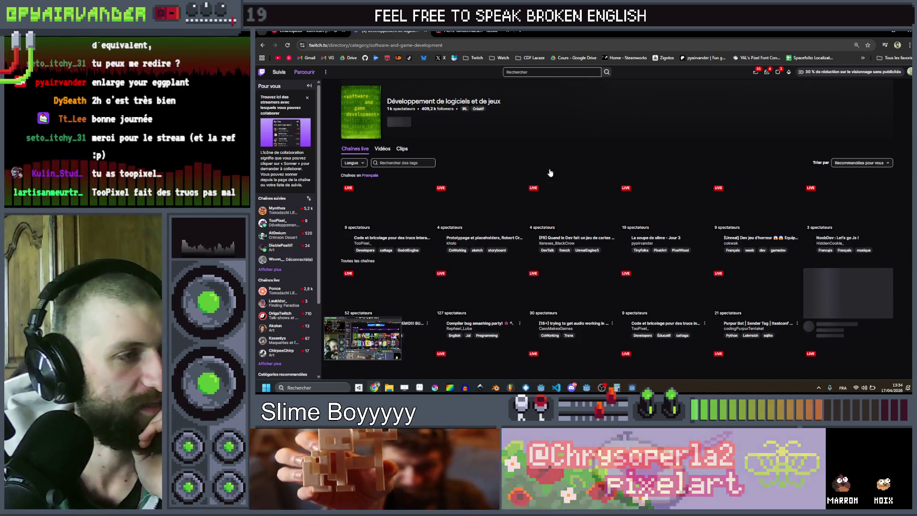
scroll(488, 159, "down", 1)
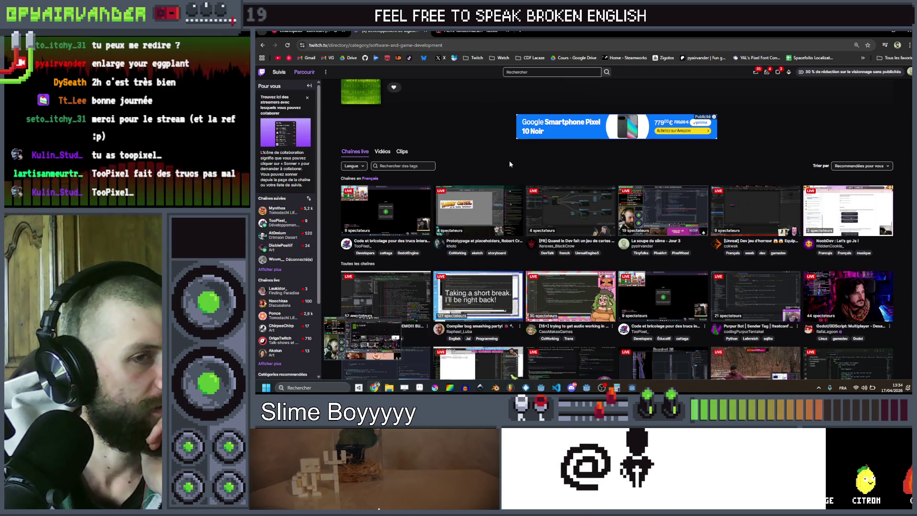
left_click(367, 179)
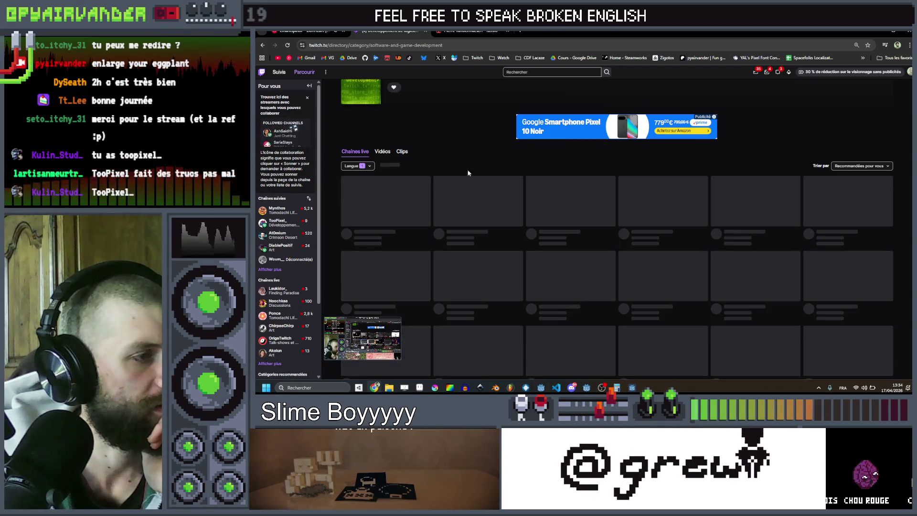